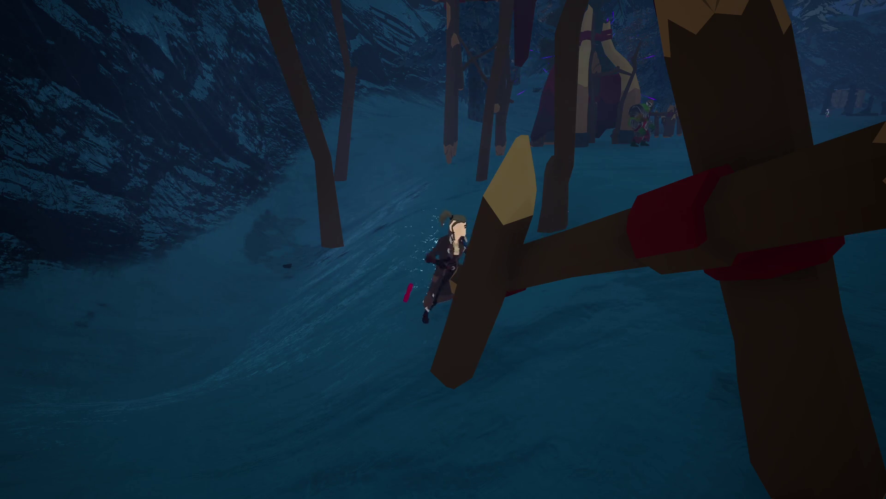
# - Run the character past the stakes into the camp and fight the ogre
pyautogui.press('d')
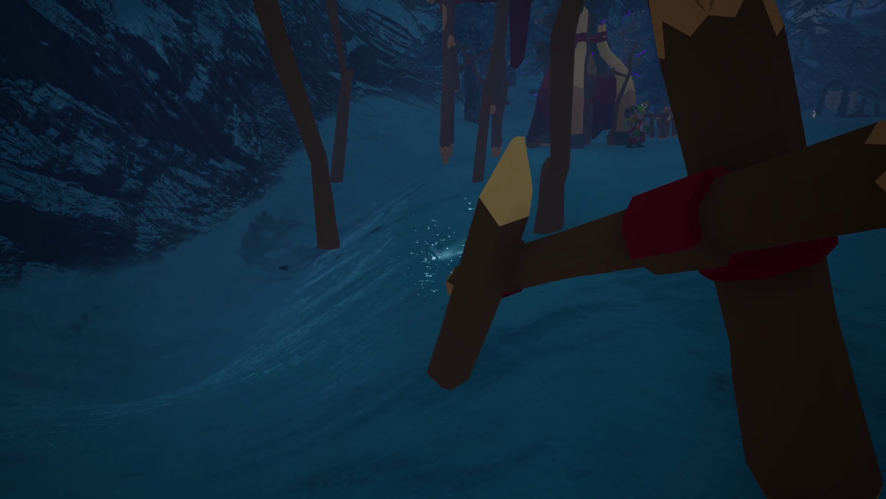
pyautogui.press('d')
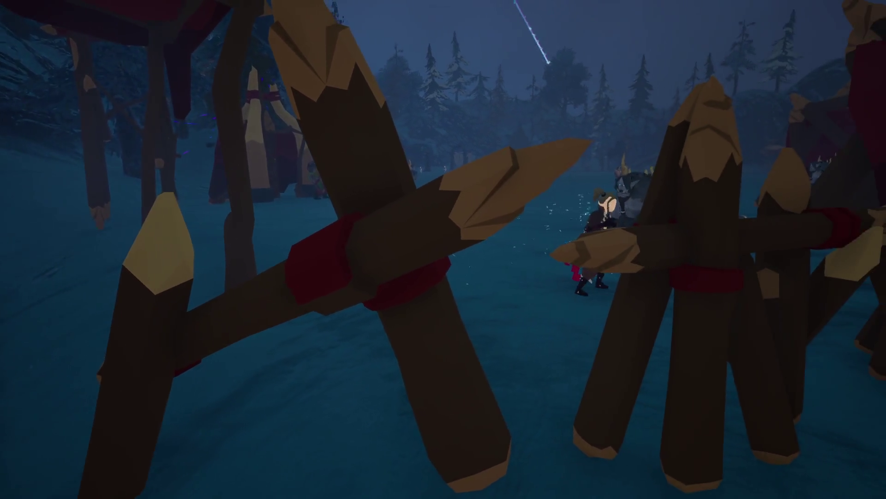
pyautogui.press('a')
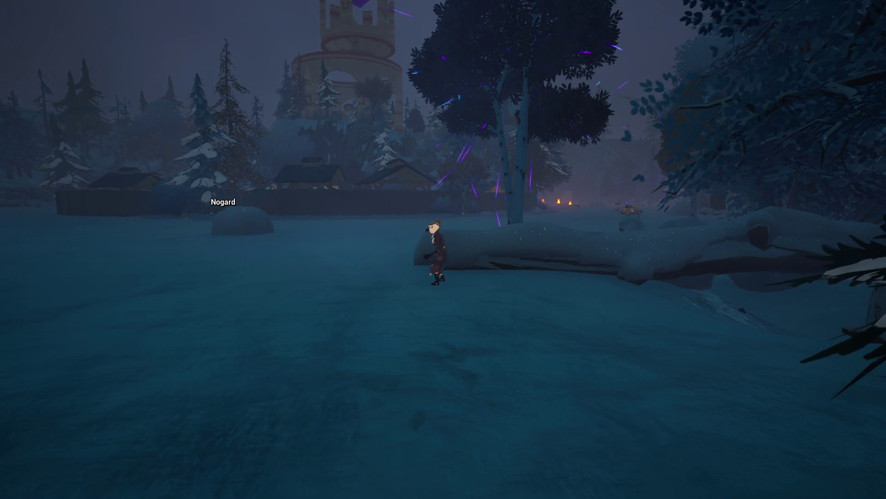
# - Loot the fallen enemy, walk to the snowy log and settle down to fish
pyautogui.press('a')
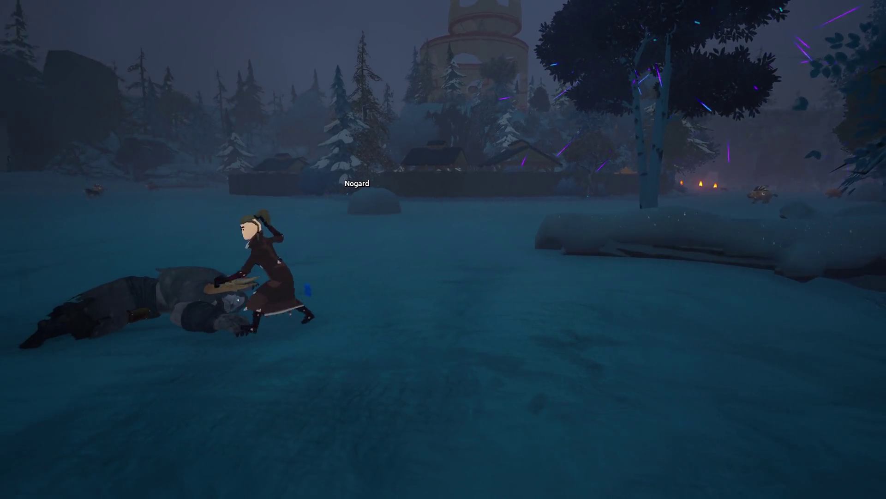
pyautogui.press('d')
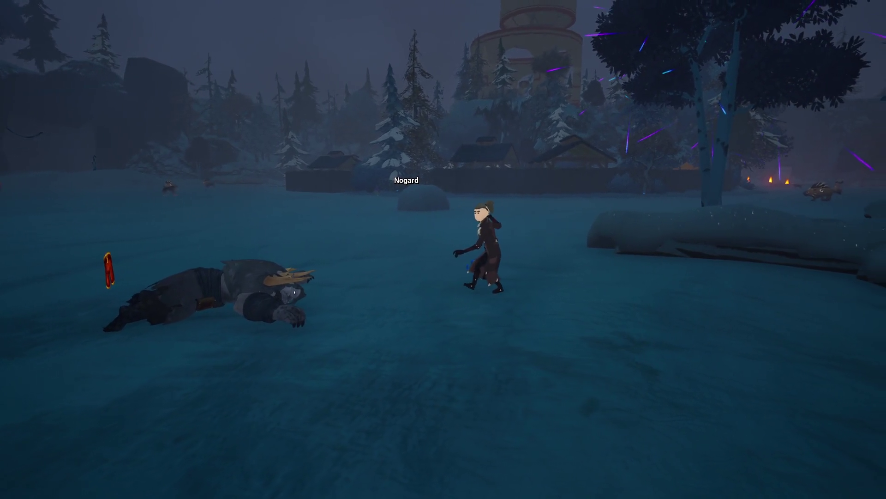
pyautogui.press('d')
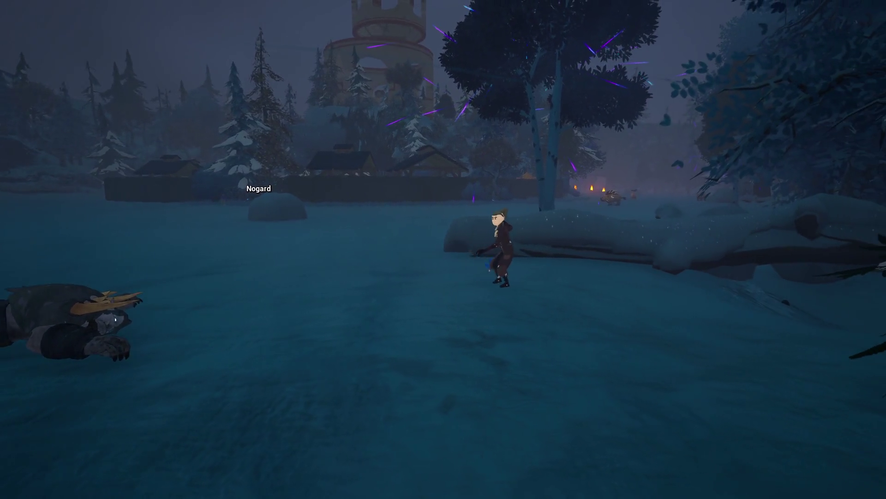
pyautogui.press('e')
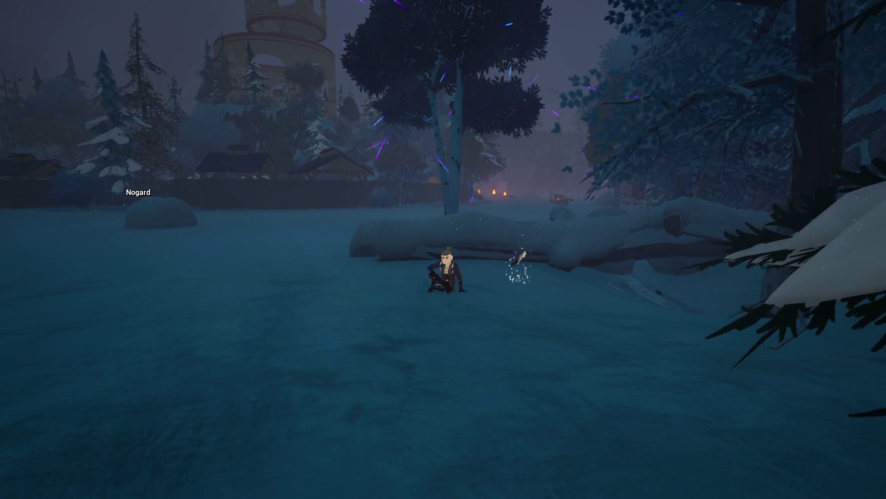
# - Stop fishing and head up the slope through the stakes toward the camp tent and snowy pine
pyautogui.press('s')
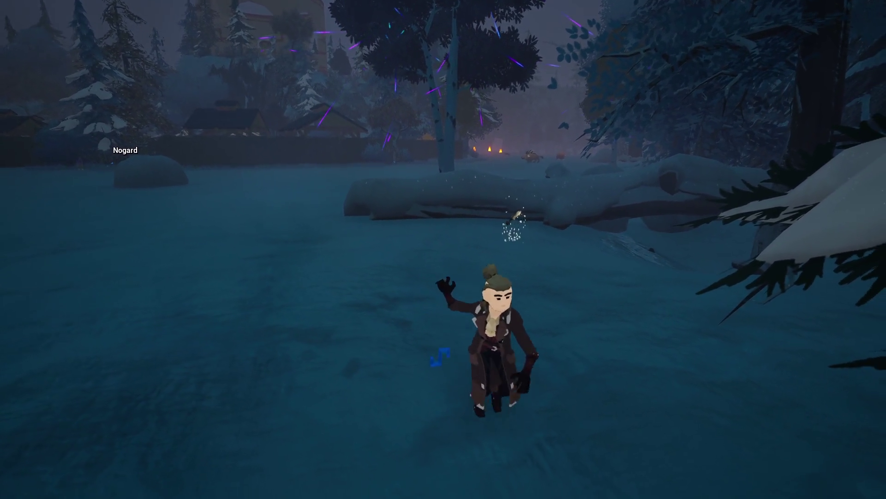
pyautogui.press('d')
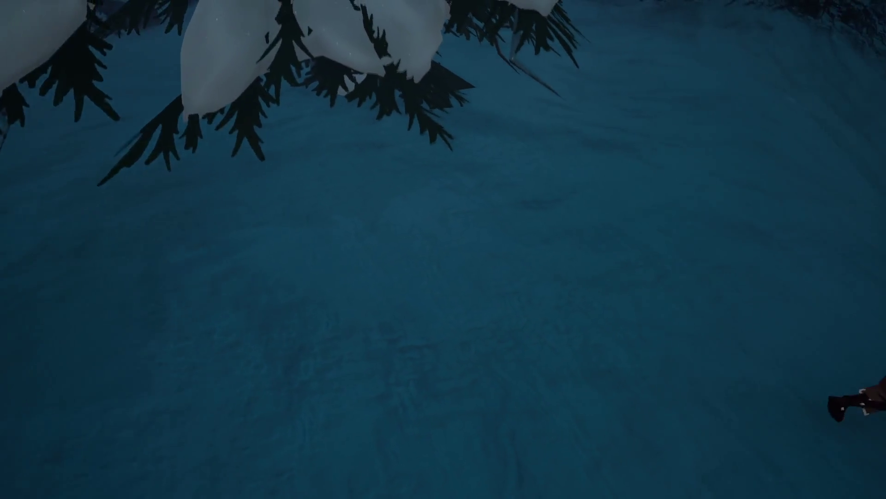
pyautogui.press('w')
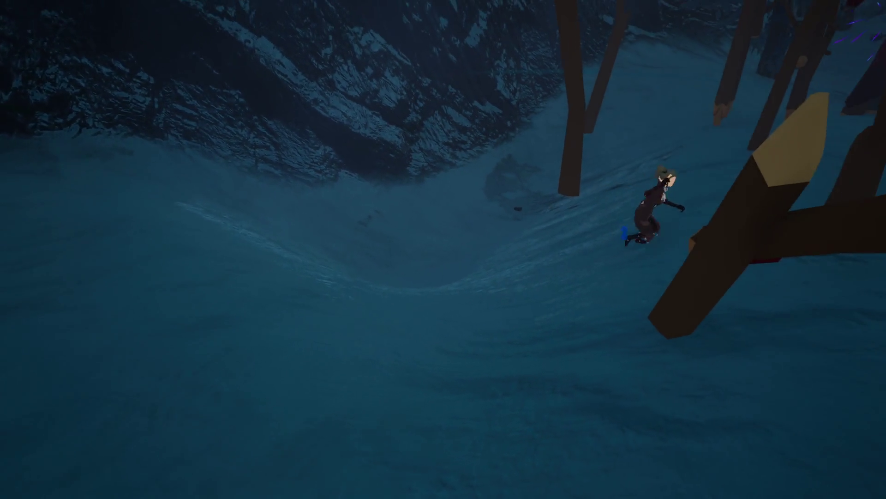
pyautogui.press('w')
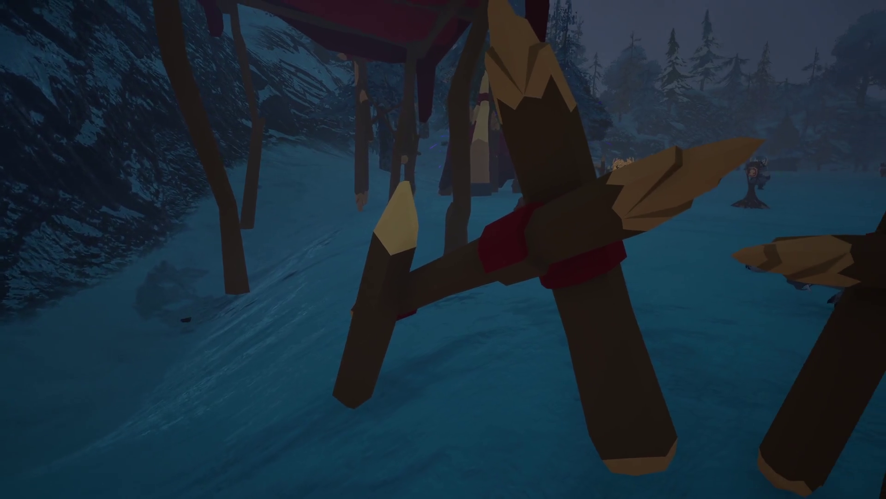
pyautogui.press('w')
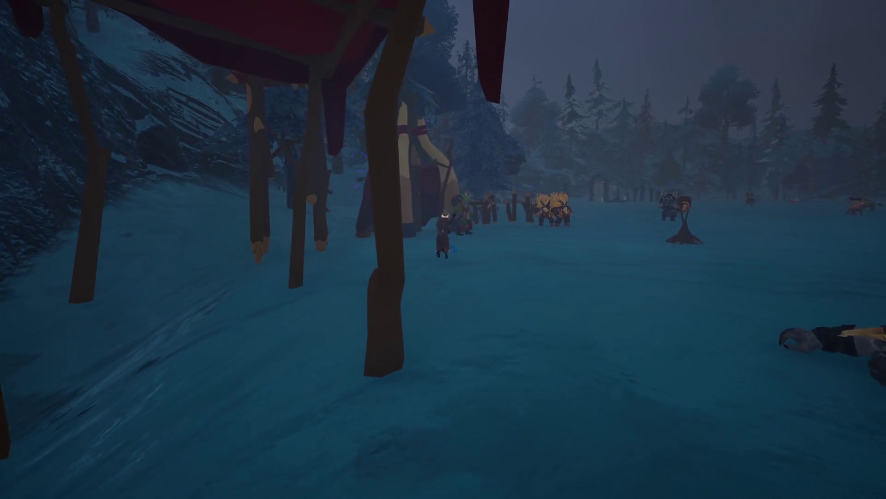
pyautogui.press('w')
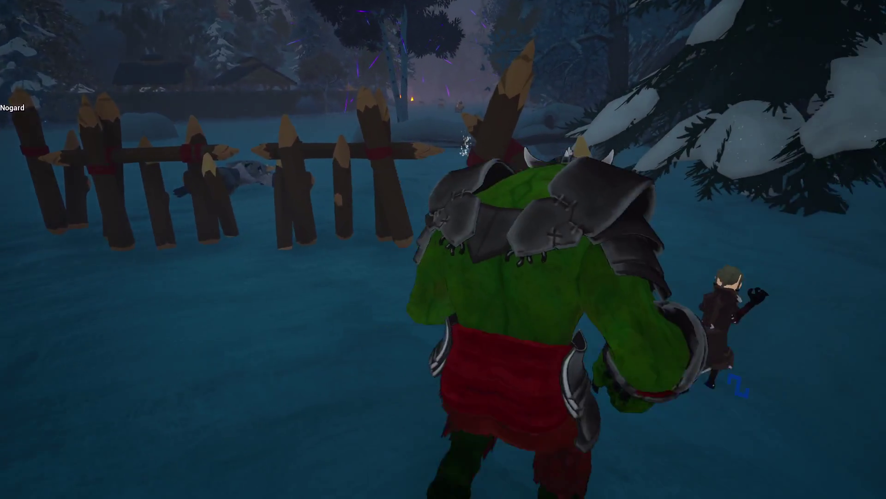
pyautogui.press('w')
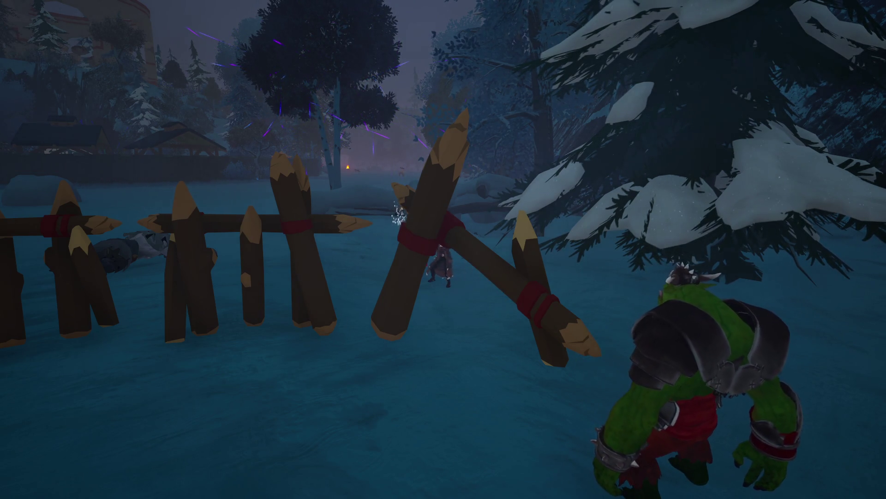
# - Fight near the broken fence, leave the fallen orc and dismiss the game menu
pyautogui.press('w')
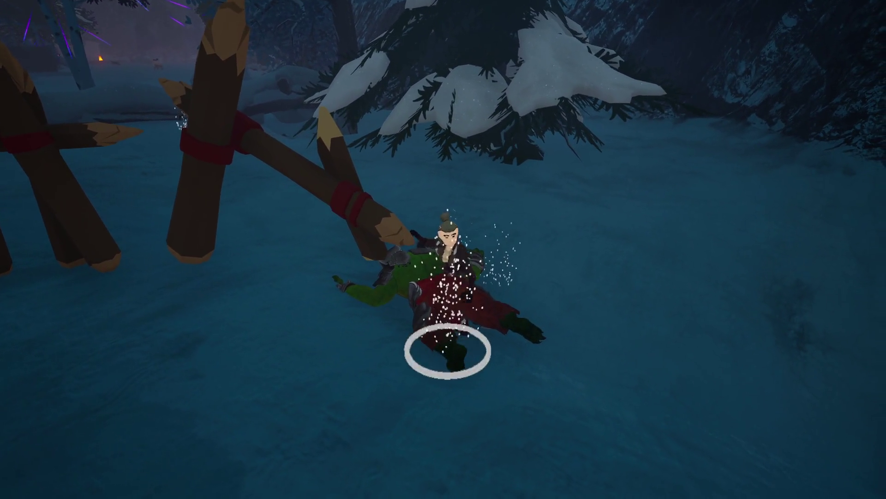
pyautogui.press('s')
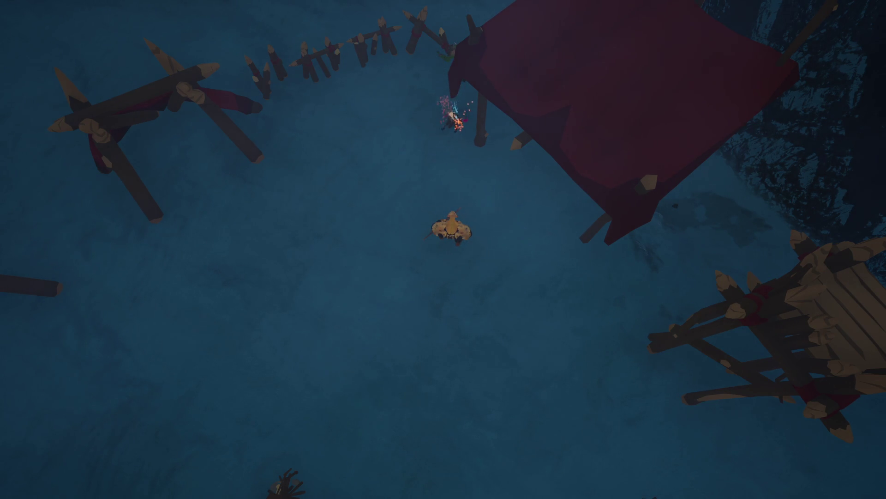
pyautogui.press('Escape')
pyautogui.press('Escape')
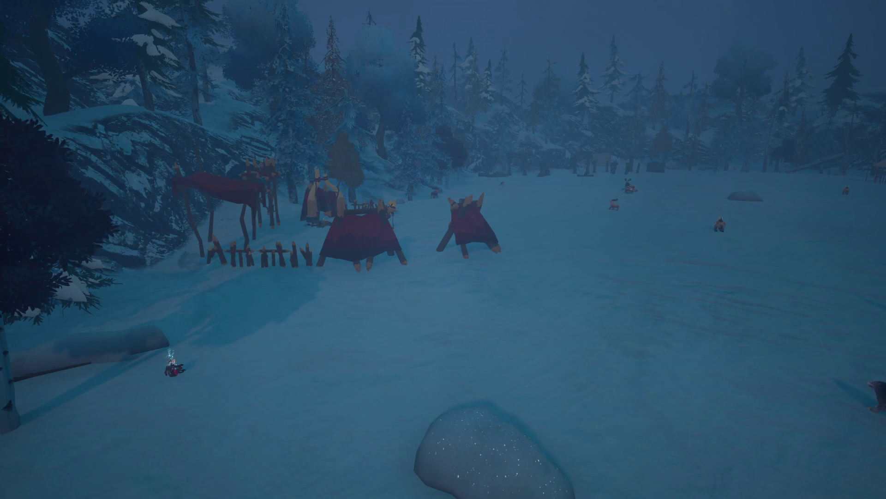
# - Move along the log and advance toward the red tents and fences
pyautogui.press('w')
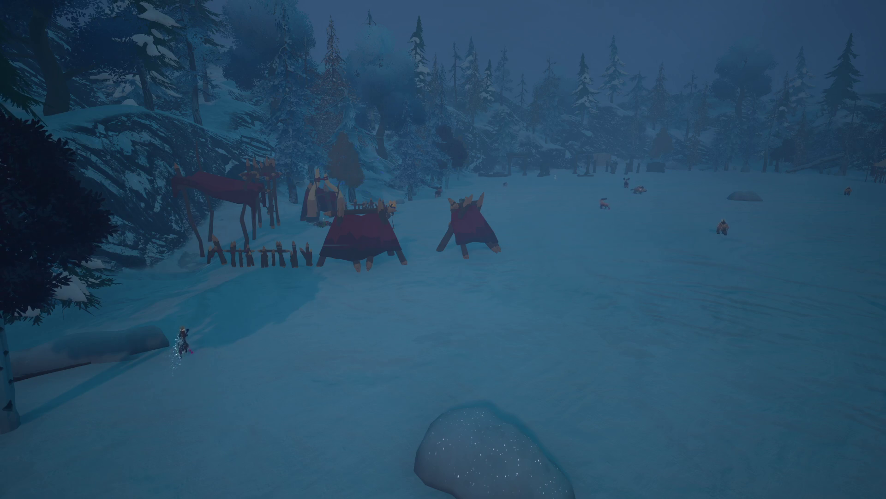
pyautogui.press('a')
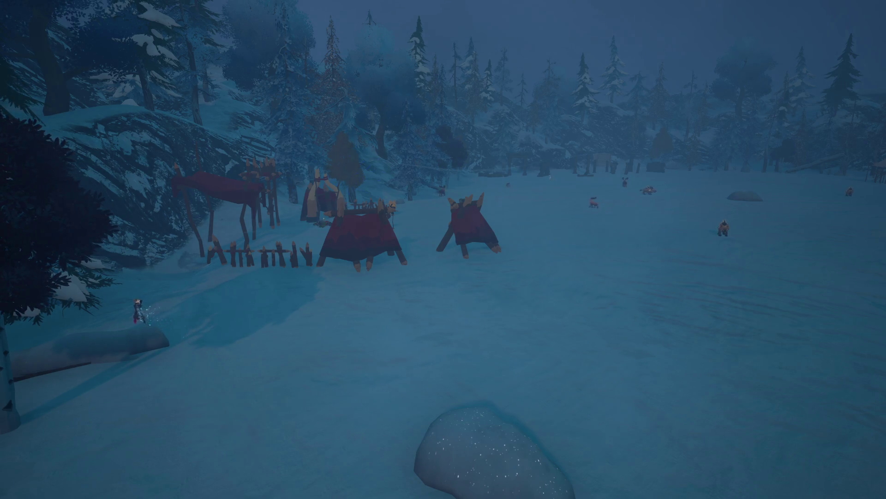
pyautogui.press('w')
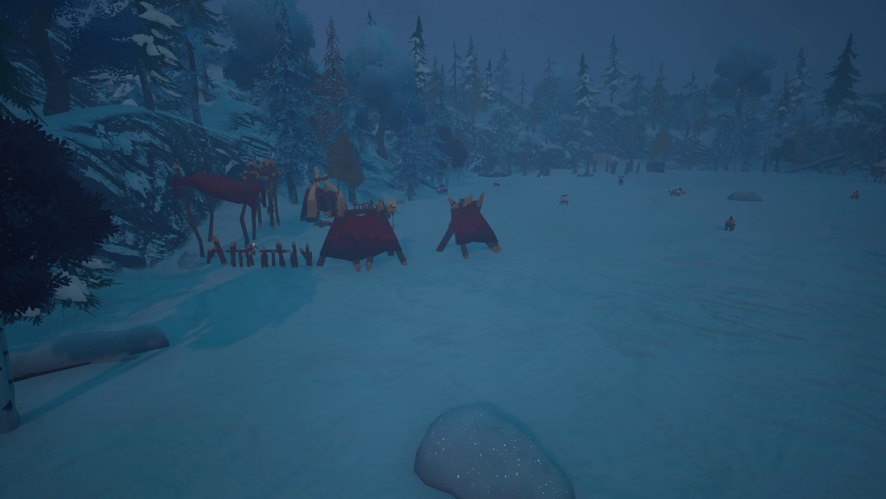
pyautogui.press('w')
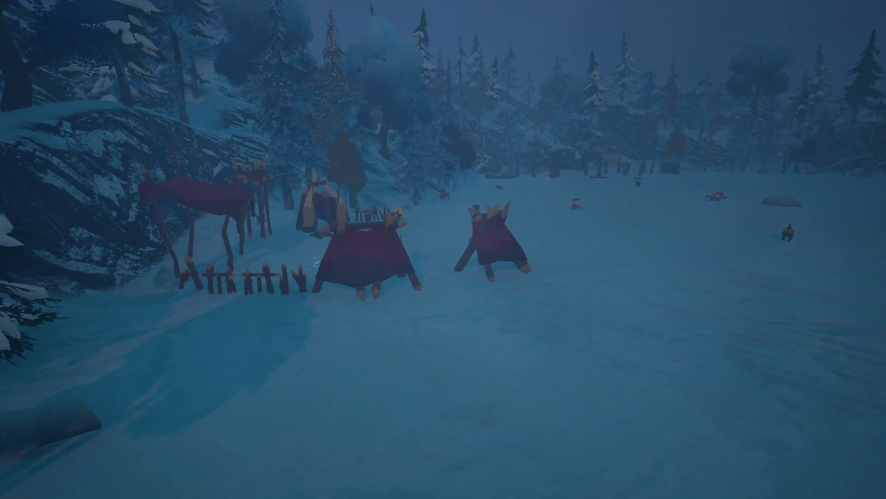
pyautogui.press('w')
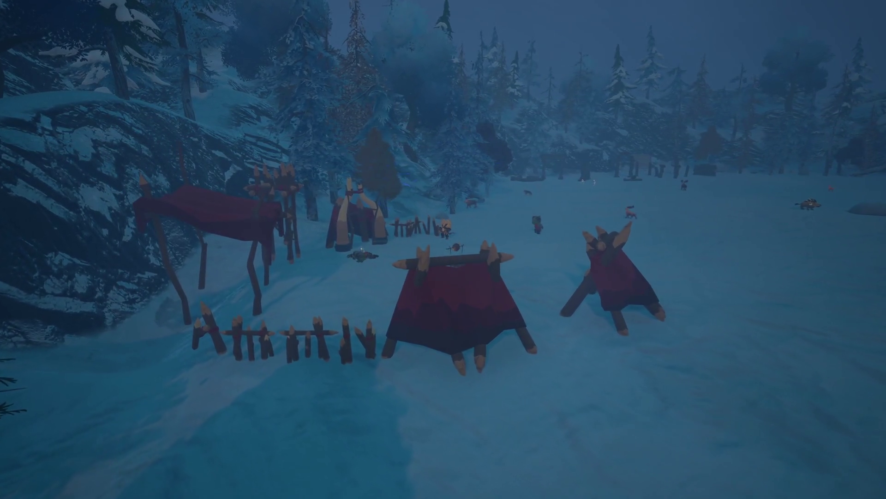
pyautogui.press('w')
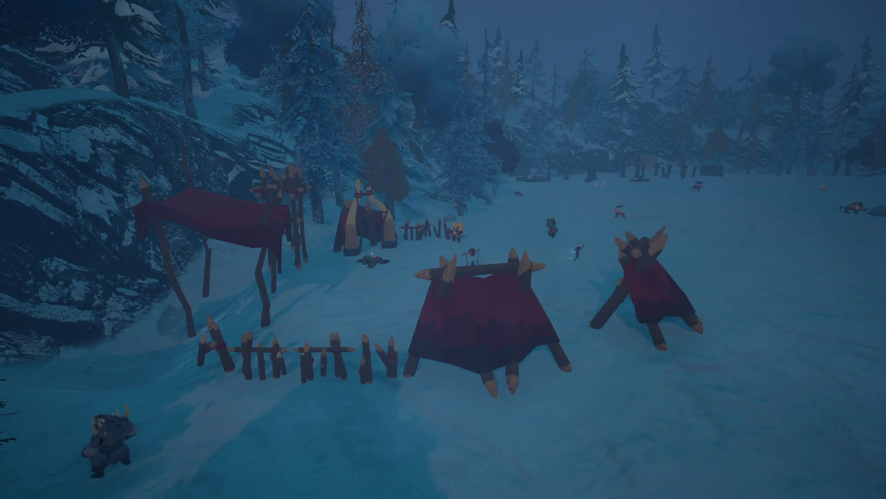
# - Walk the armored character right across the snow in front of the tents
pyautogui.press('d')
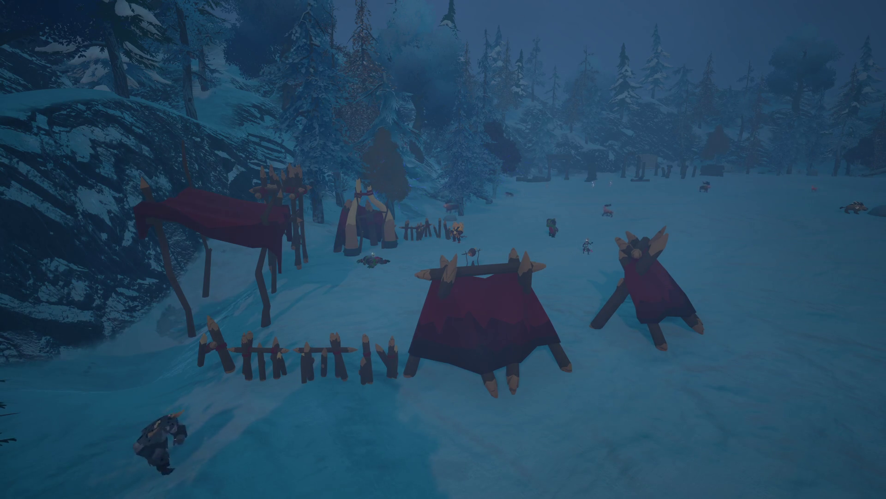
pyautogui.press('d')
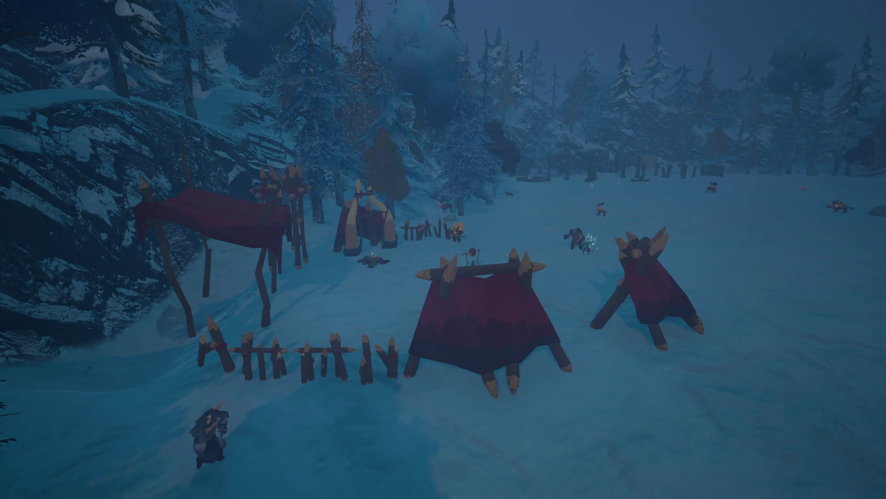
pyautogui.press('d')
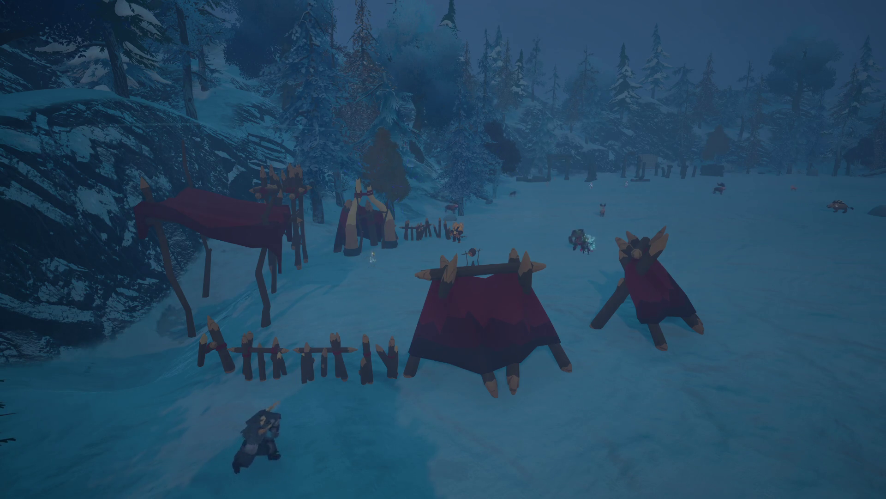
pyautogui.press('d')
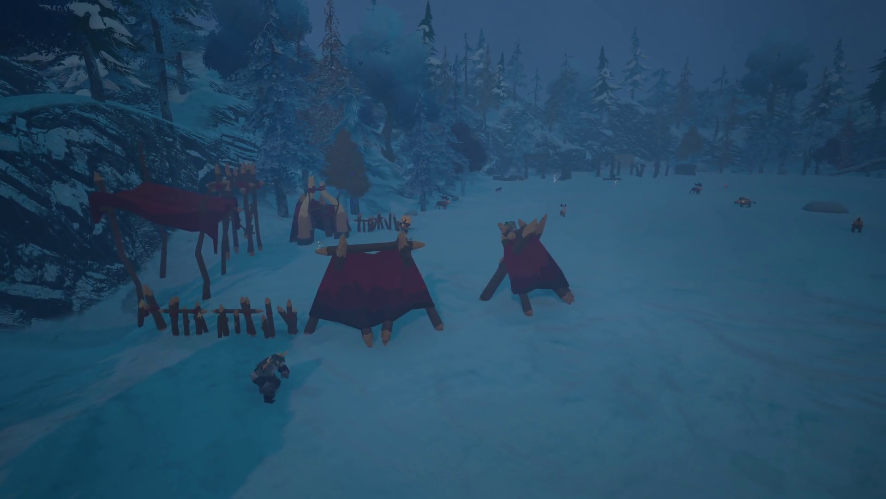
pyautogui.press('d')
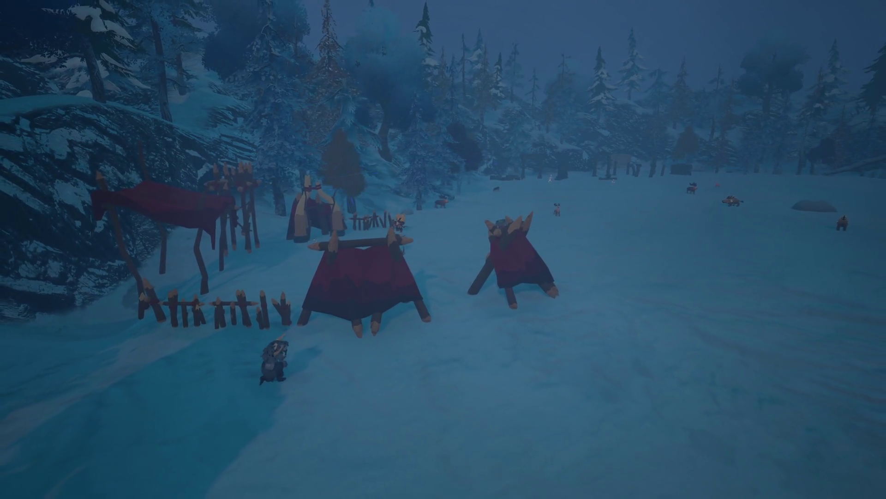
pyautogui.press('d')
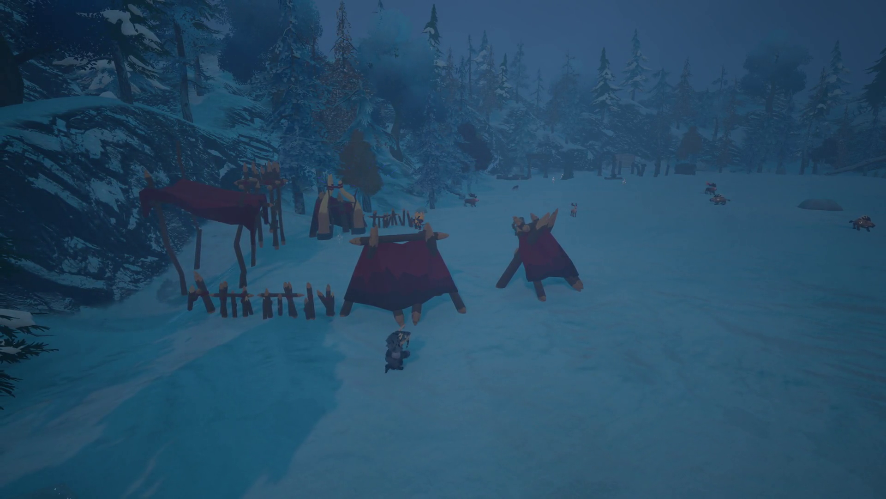
pyautogui.press('d')
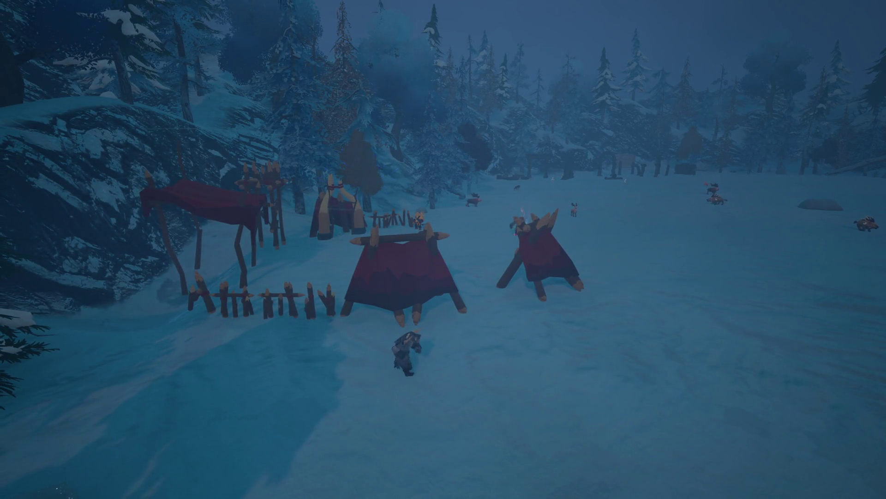
pyautogui.press('w')
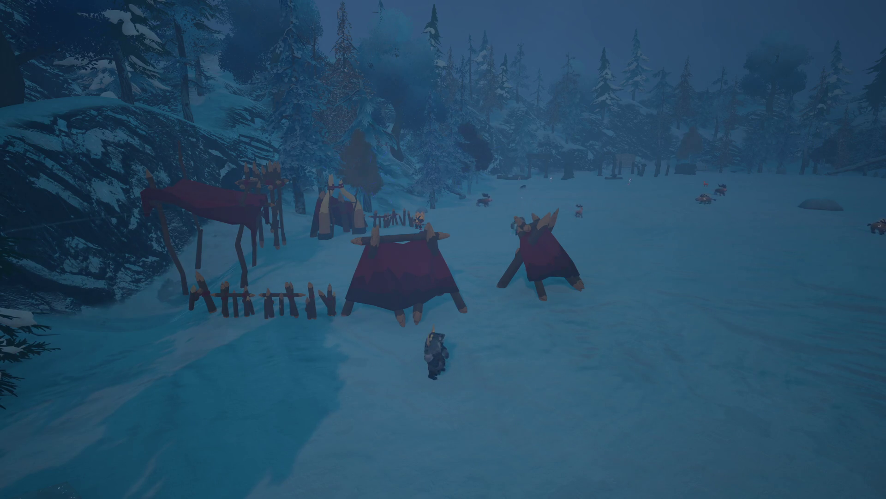
pyautogui.press('d')
pyautogui.press('d')
pyautogui.press('d')
pyautogui.press('d')
pyautogui.press('d')
pyautogui.press('d')
pyautogui.press('d')
pyautogui.press('d')
pyautogui.press('d')
pyautogui.press('d')
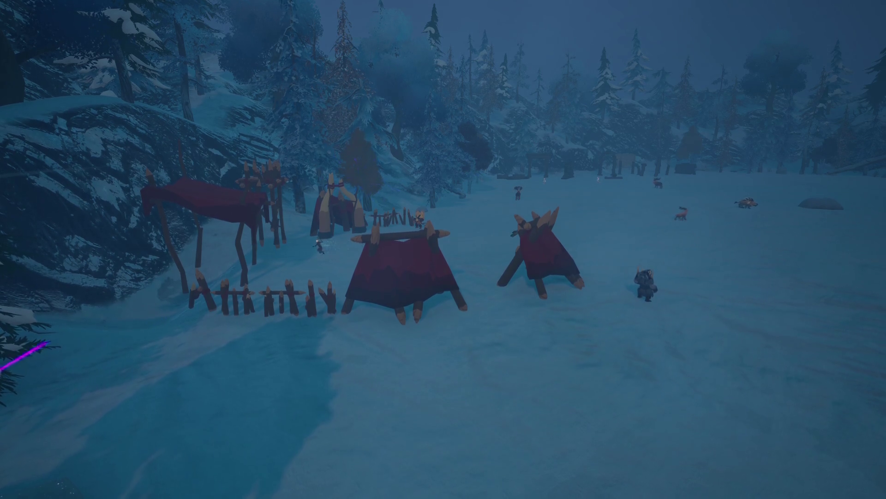
# - Zoom out to frame the whole camp and move the hero toward the tents
pyautogui.scroll(-3, 444, 250)
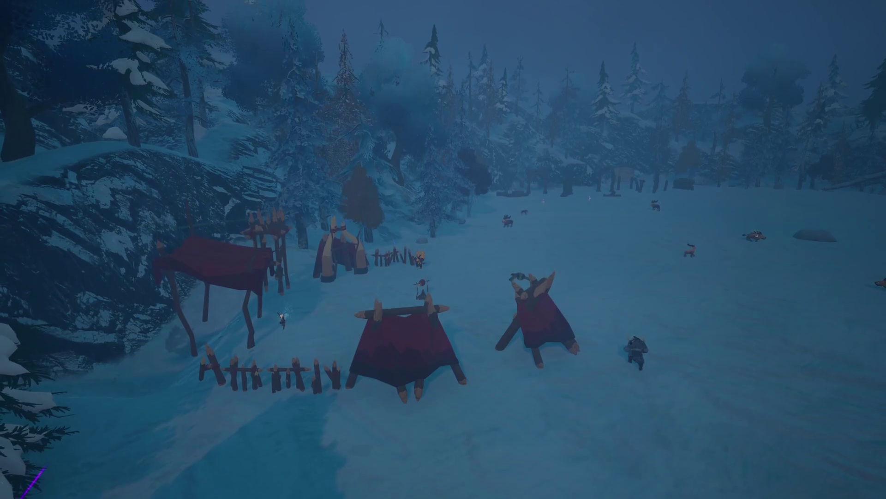
pyautogui.press('a')
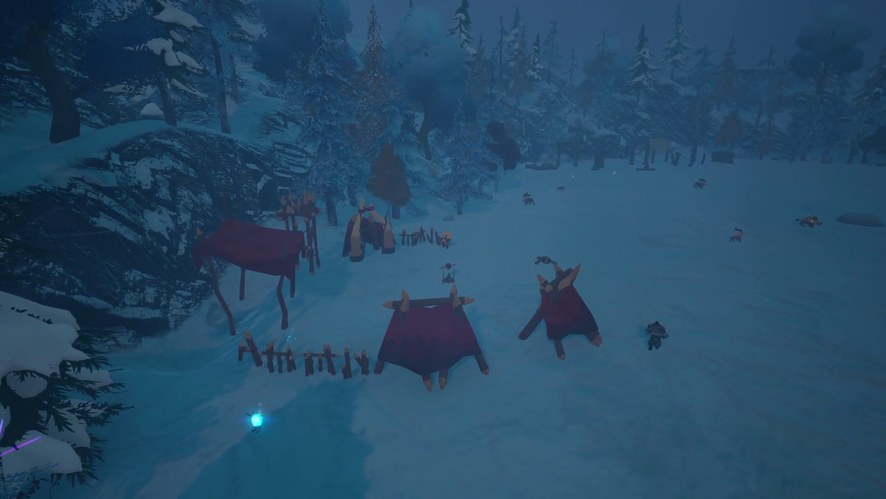
pyautogui.press('s')
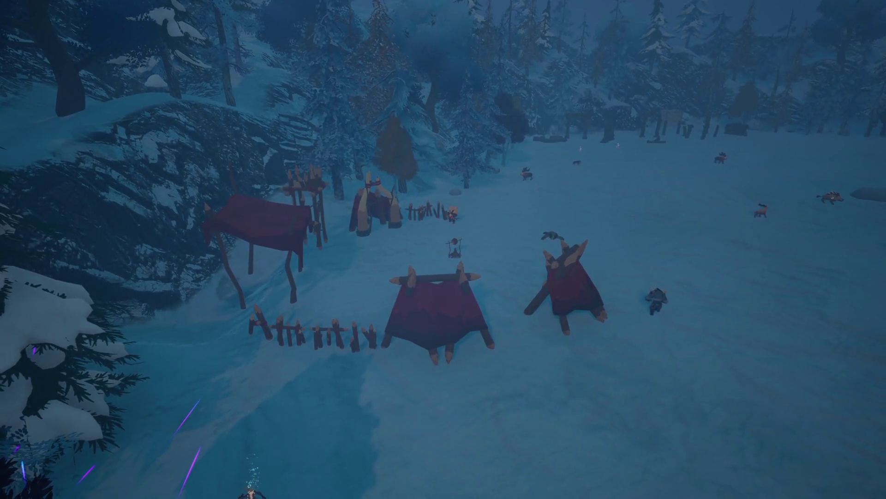
pyautogui.press('w')
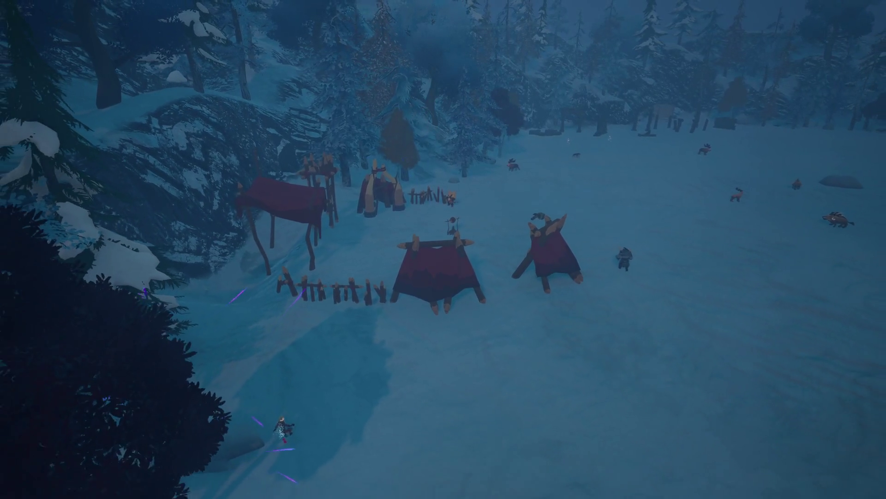
pyautogui.press('w')
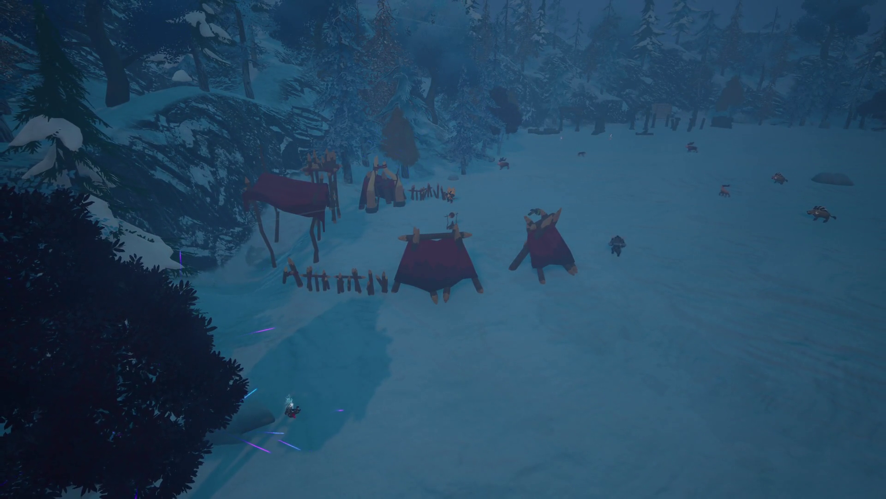
pyautogui.press('w')
pyautogui.press('s')
pyautogui.press('s')
pyautogui.press('s')
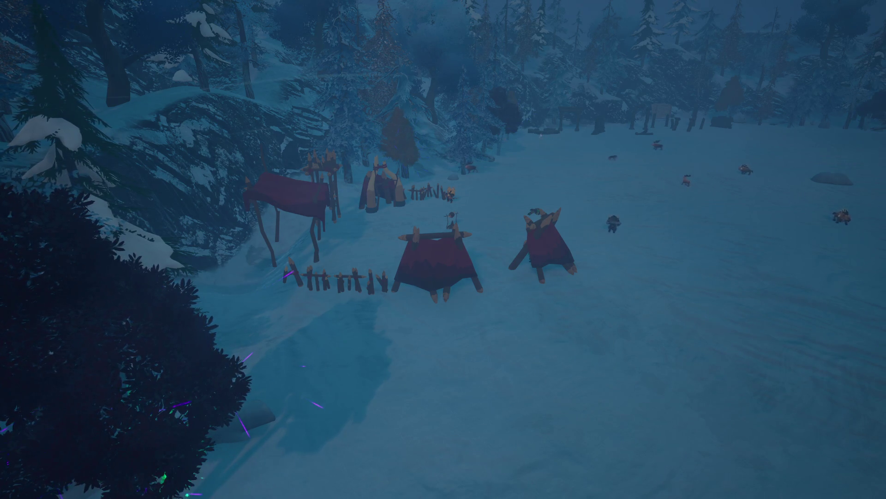
pyautogui.press('w')
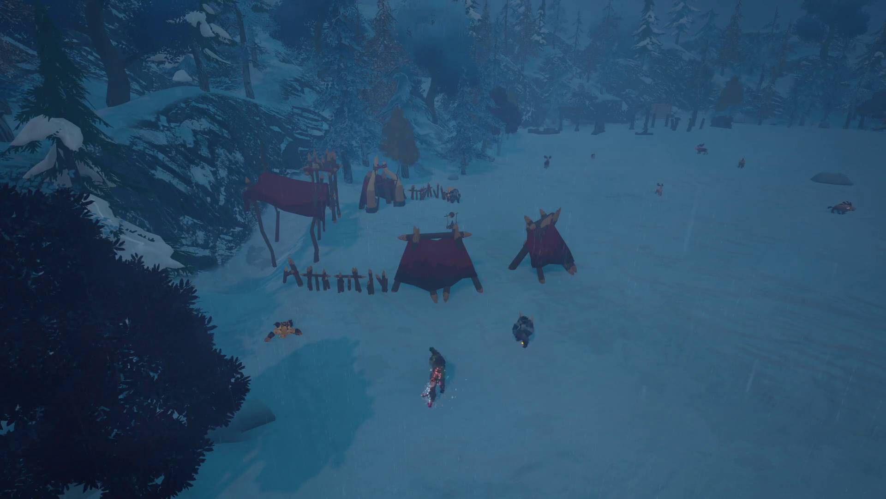
# - Hit the nearby creatures with pink and orange spells, then retreat down-left
pyautogui.press('d')
pyautogui.press('d')
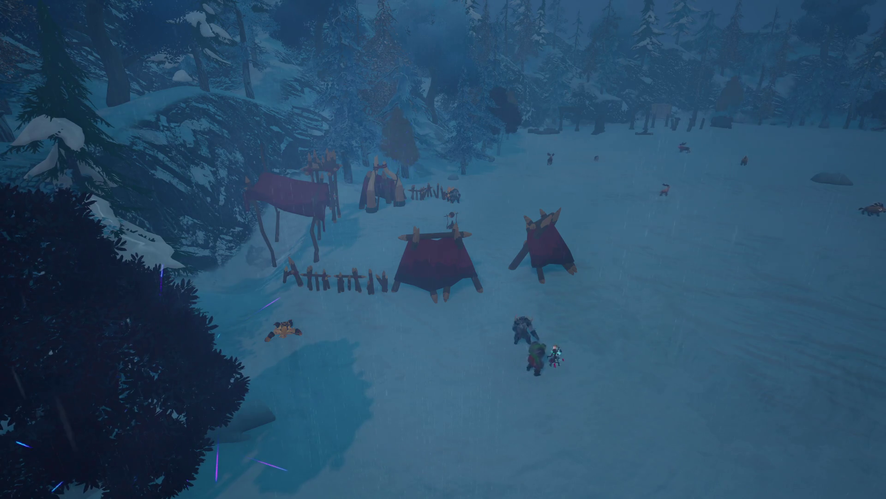
pyautogui.press('q')
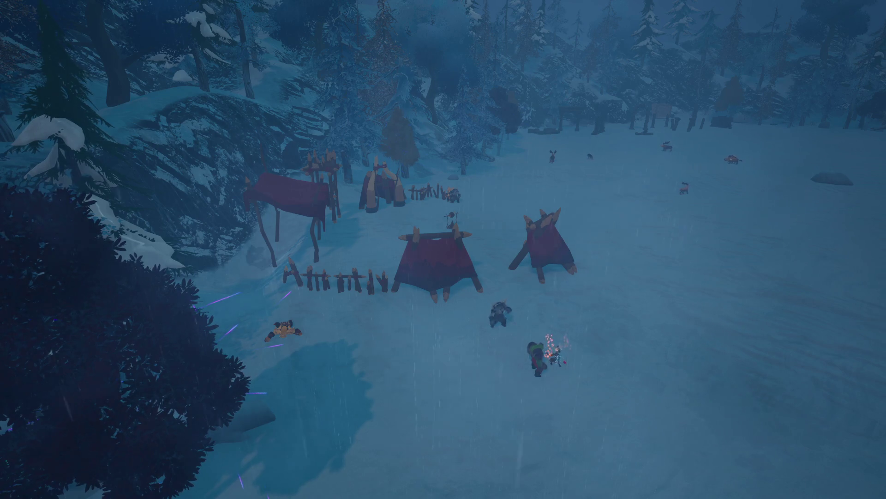
pyautogui.press('s')
pyautogui.press('s')
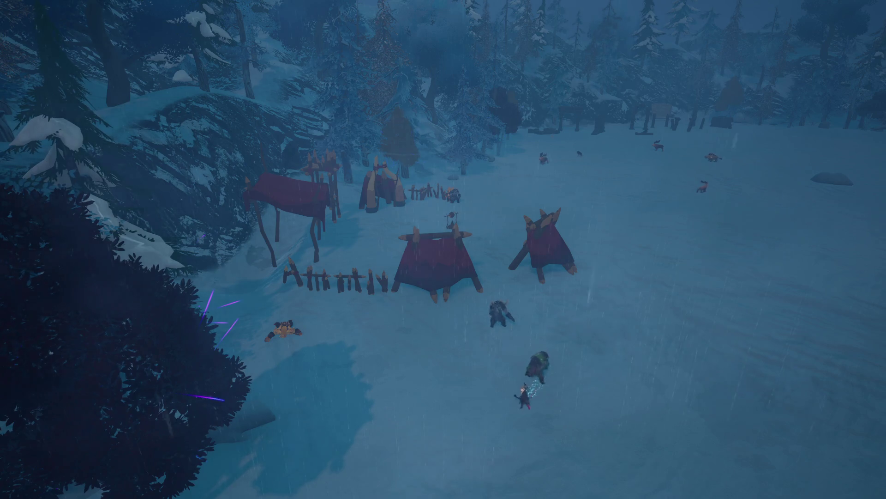
pyautogui.press('s')
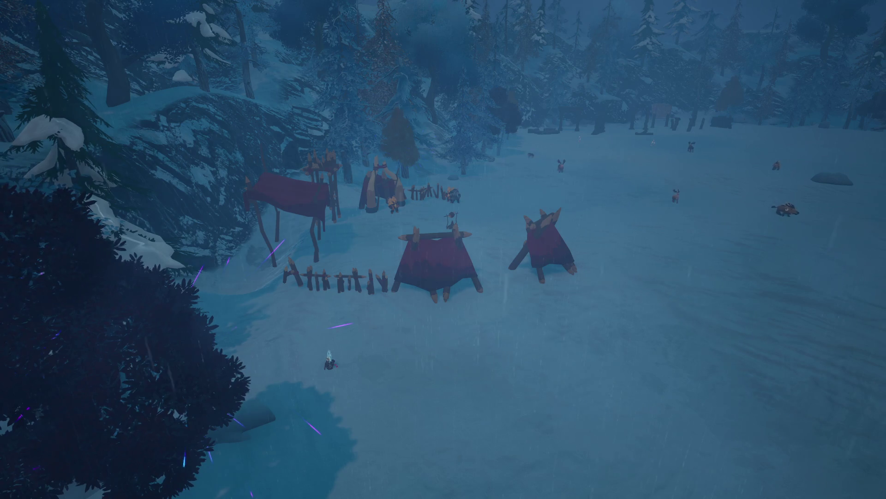
# - Keep fighting across the snow with purple bolts and an orange projectile, nearing the camp
pyautogui.hotkey('w', 'a')
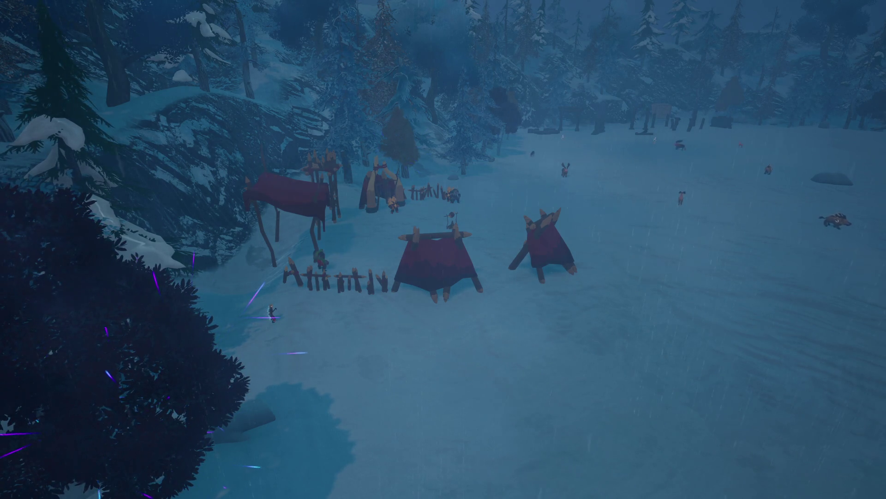
pyautogui.press('s')
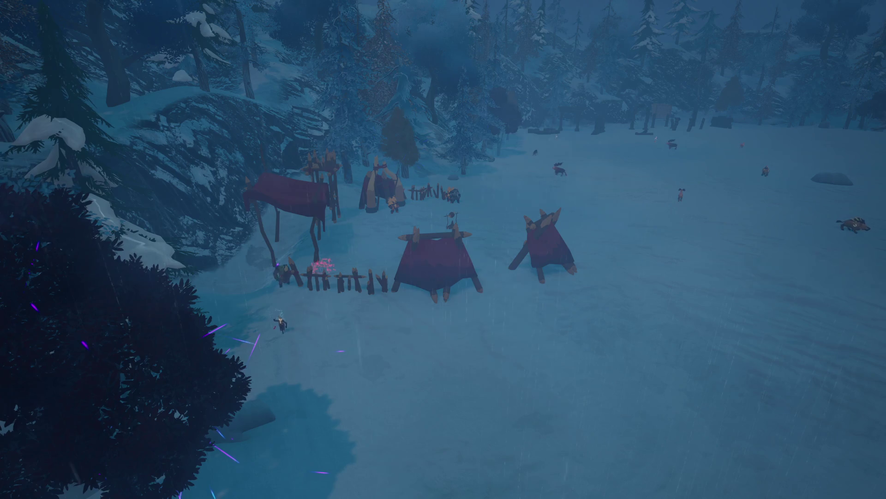
pyautogui.press('d')
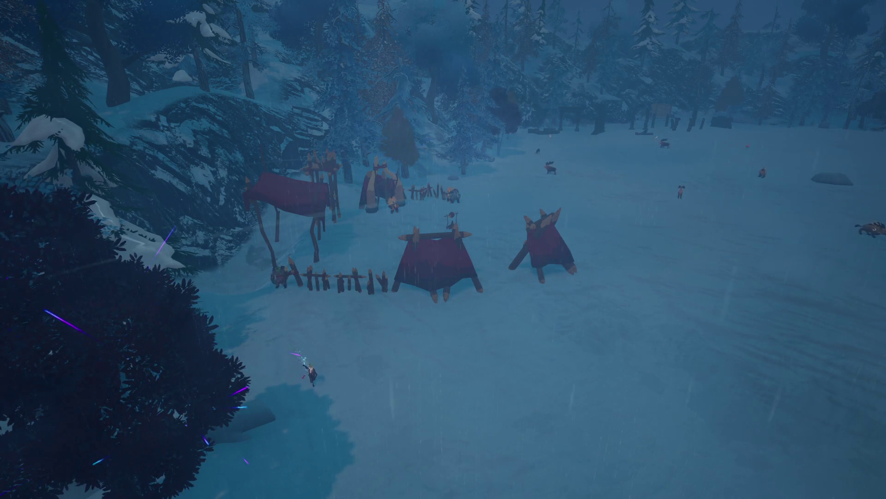
pyautogui.press('a')
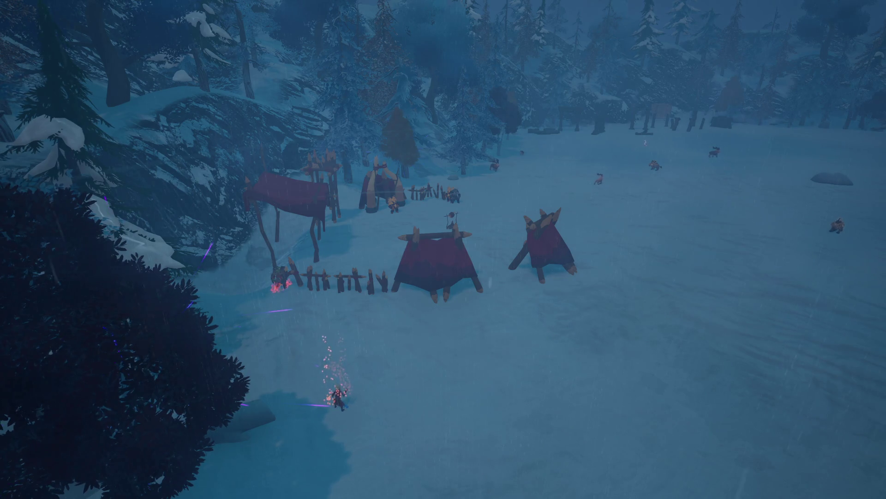
pyautogui.press('w')
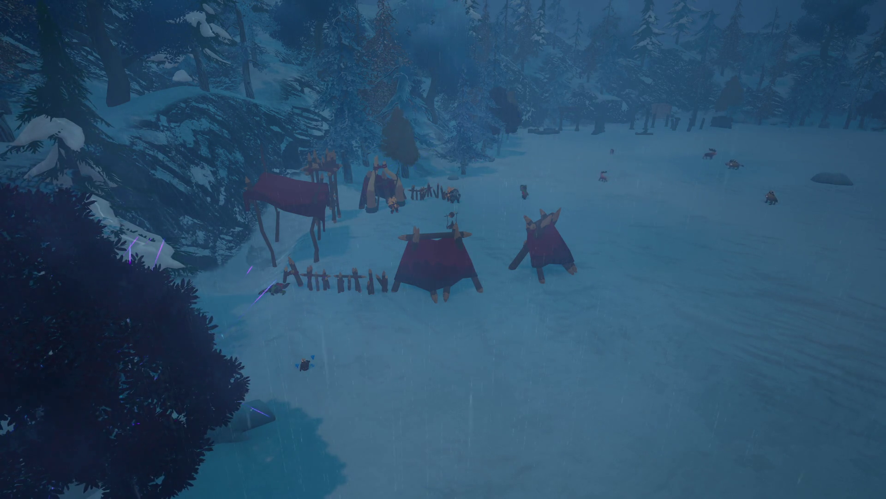
pyautogui.hotkey('w', 'a')
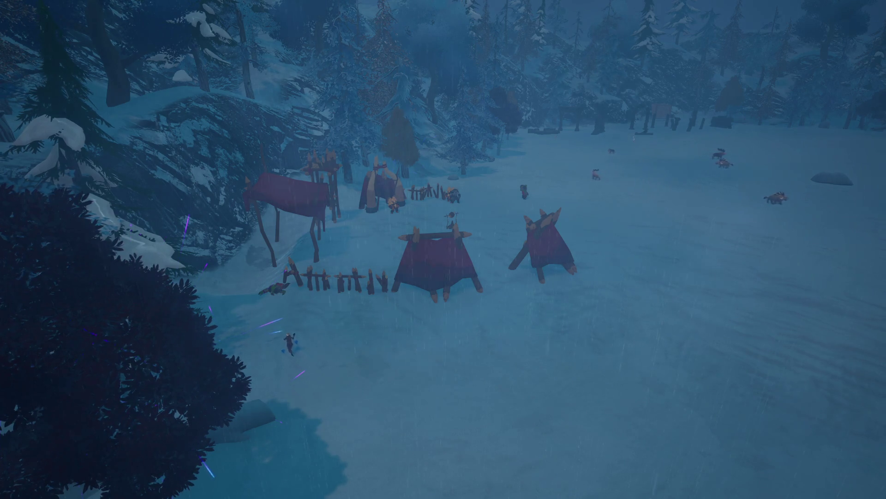
pyautogui.hotkey('w', 'a')
pyautogui.hotkey('w', 'a')
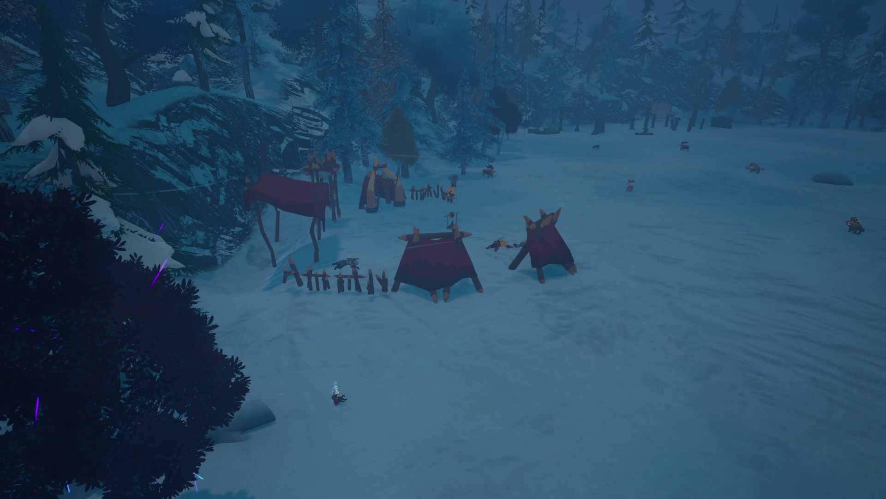
# - Run up into the camp, raise a shield and hide the HUD with F1
pyautogui.press('d')
pyautogui.press('d')
pyautogui.press('w')
pyautogui.press('w')
pyautogui.press('w')
pyautogui.press('w')
pyautogui.press('w')
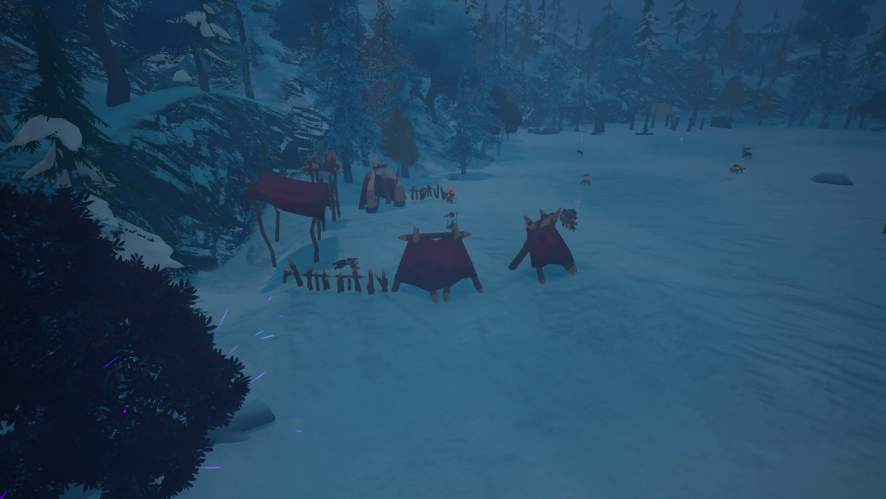
pyautogui.press('q')
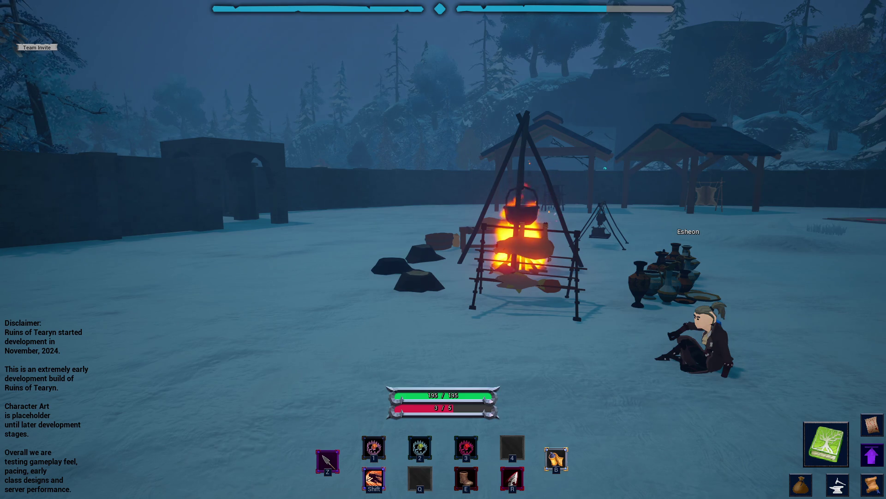
pyautogui.press('F1')
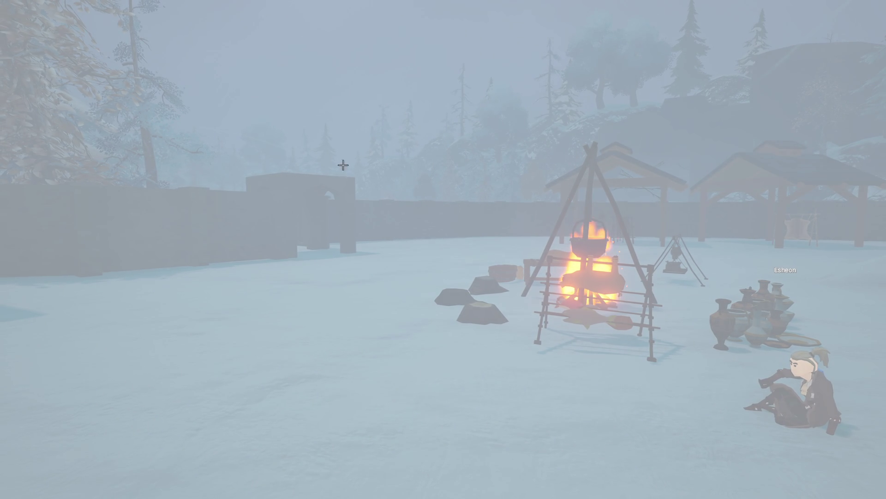
# - Snip the snowy campfire scene and post it to the Discord screenshots channel
pyautogui.click(2, 2)
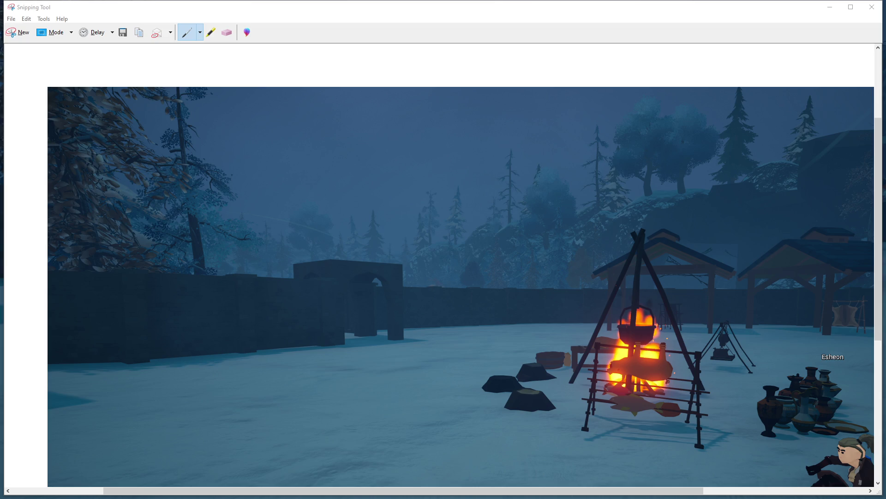
pyautogui.hotkey('alt', 'Tab')
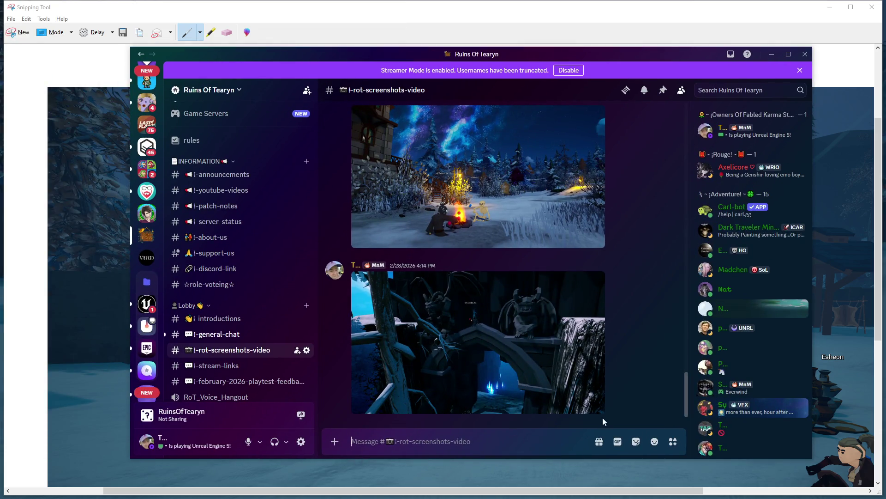
pyautogui.hotkey('ctrl', 'v')
pyautogui.press('Return')
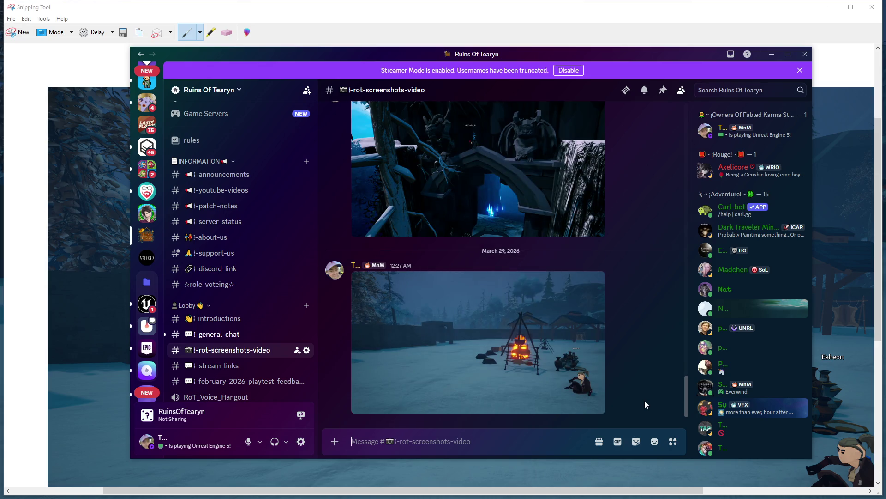
# - Scroll through older posts in the screenshots channel, then hide the Snipping Tool window
pyautogui.moveTo(621, 394)
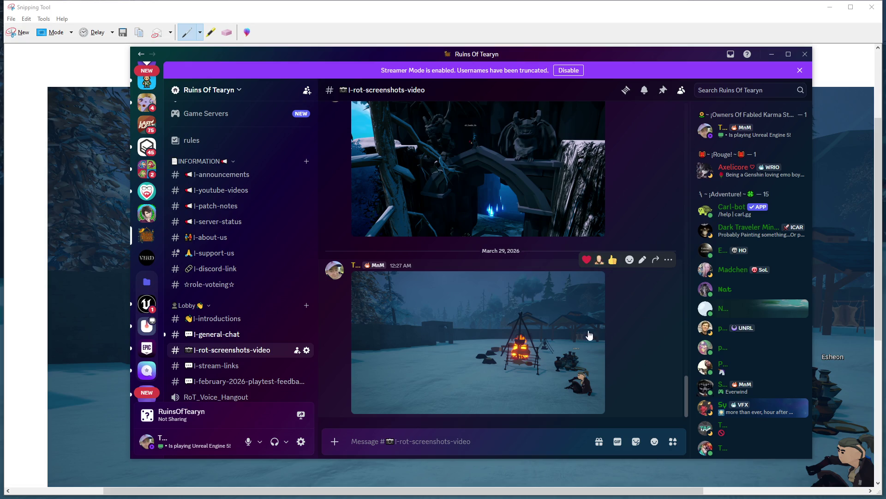
pyautogui.scroll(5, 603, 356)
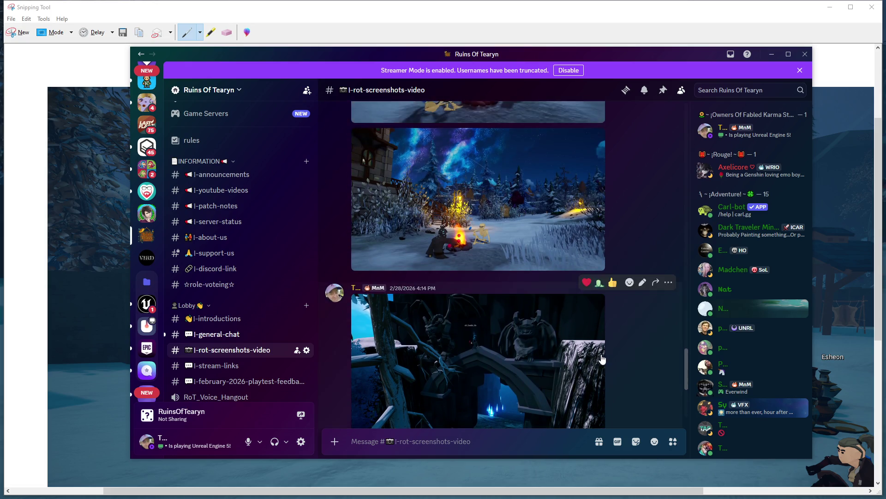
pyautogui.scroll(-5, 596, 354)
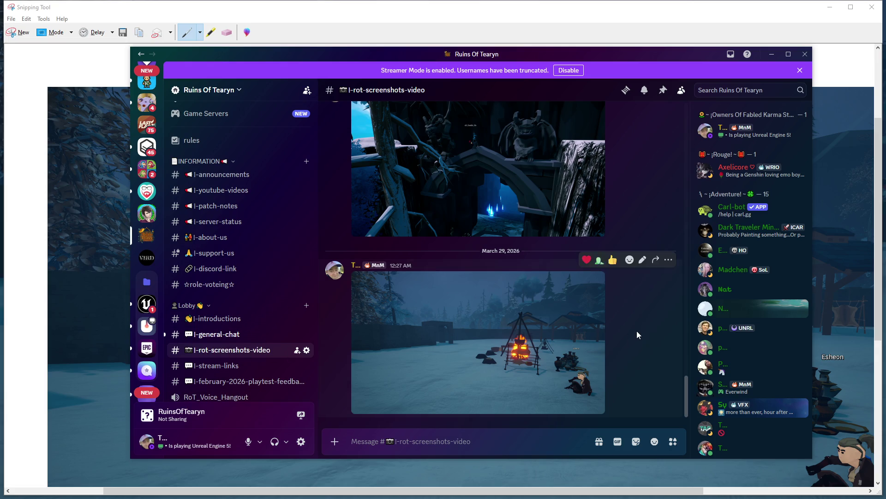
pyautogui.scroll(5, 596, 373)
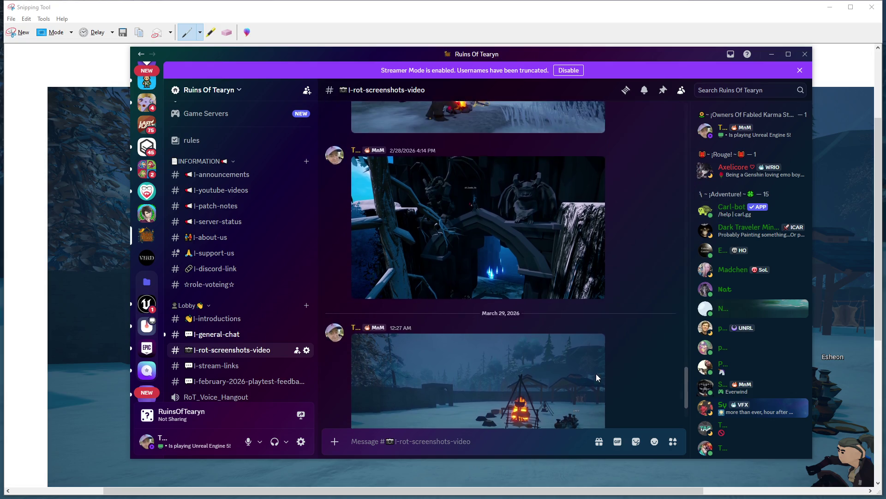
pyautogui.scroll(4, 596, 372)
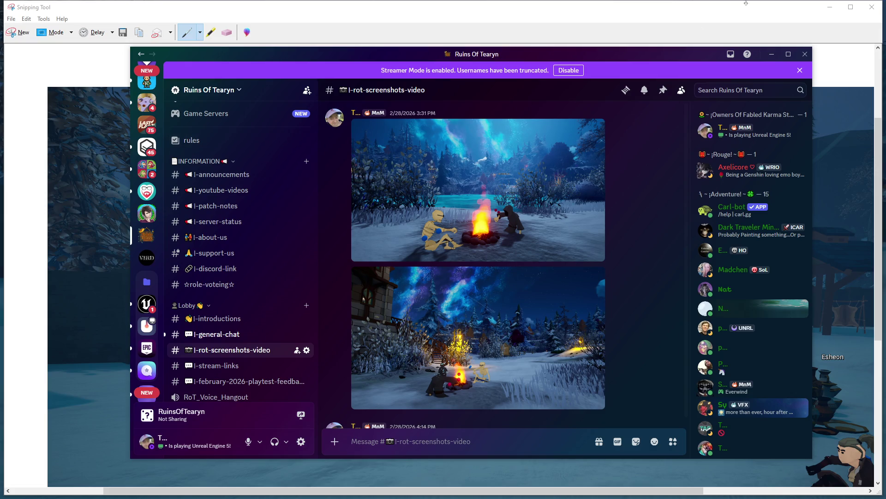
pyautogui.click(830, 9)
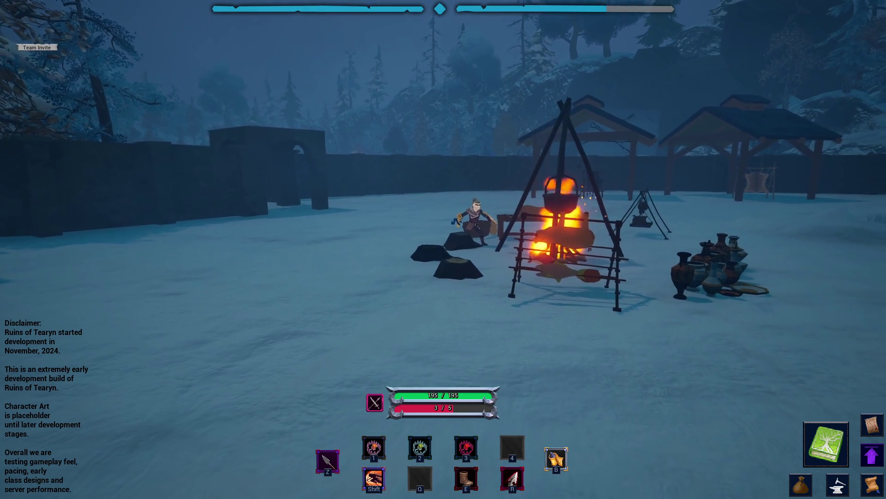
# - Walk the character from the campfire to the wall archway and look over the field
pyautogui.press('a')
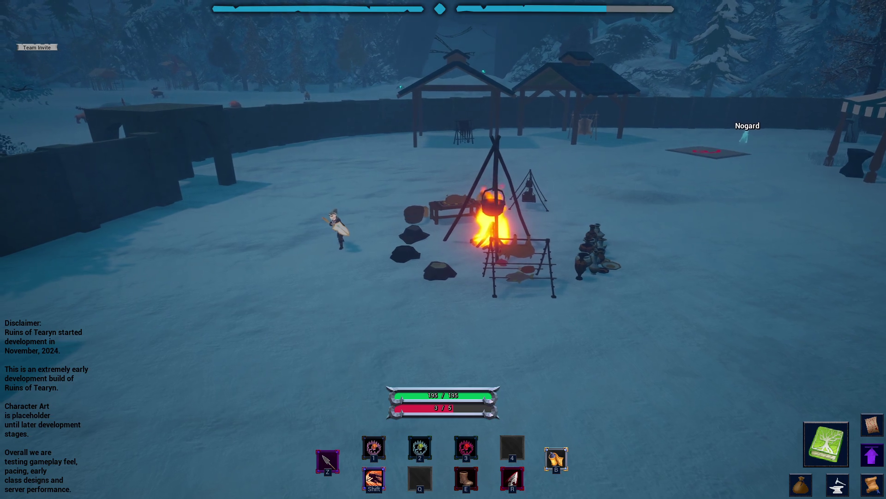
pyautogui.press('a')
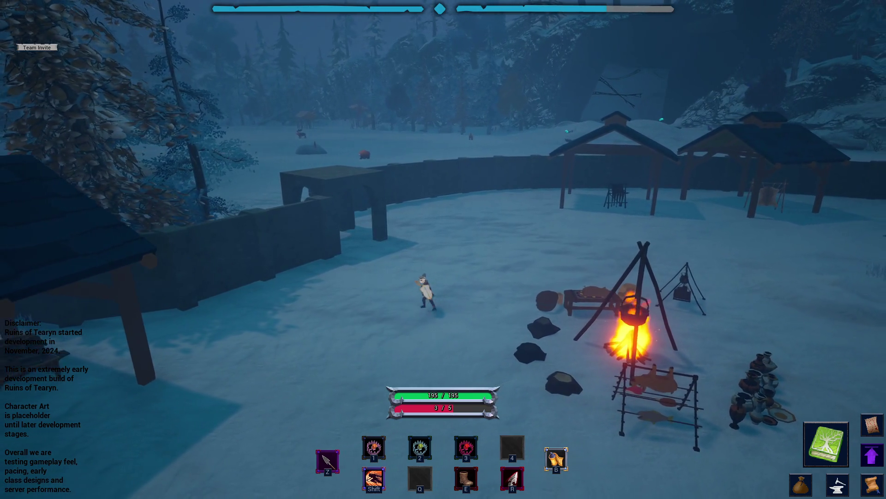
pyautogui.press('w')
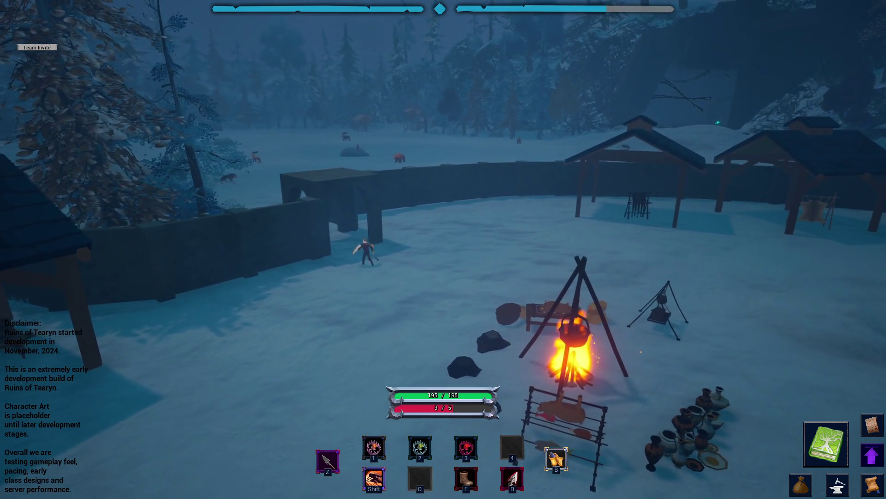
pyautogui.press('w')
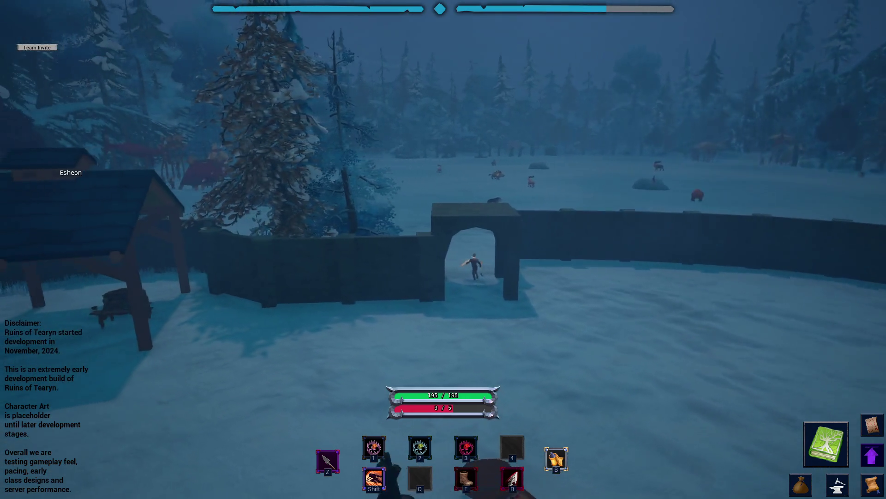
pyautogui.press('s')
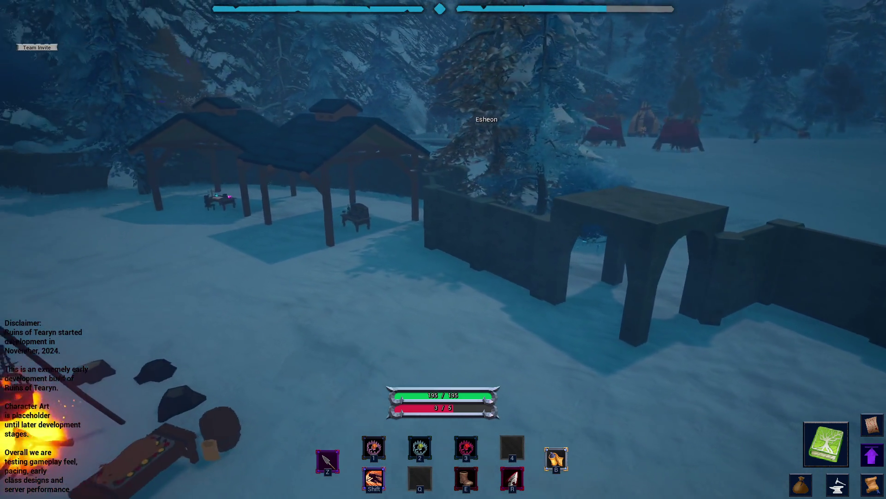
pyautogui.press('w')
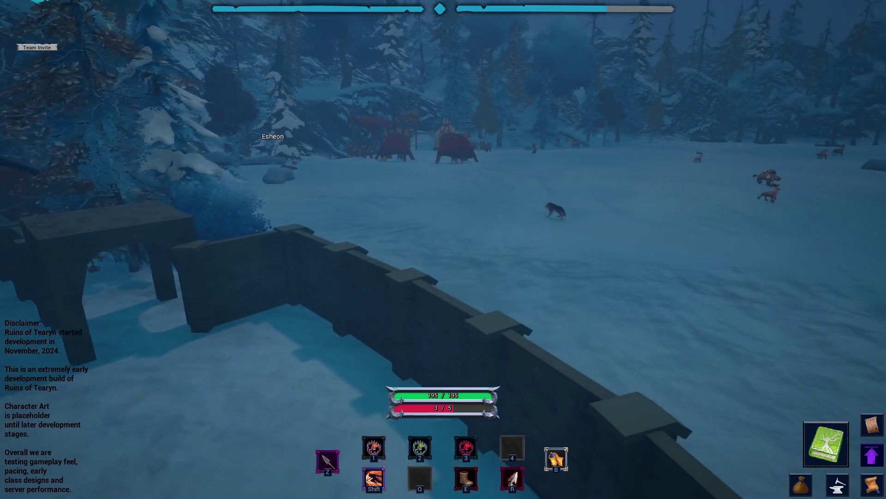
pyautogui.press('w')
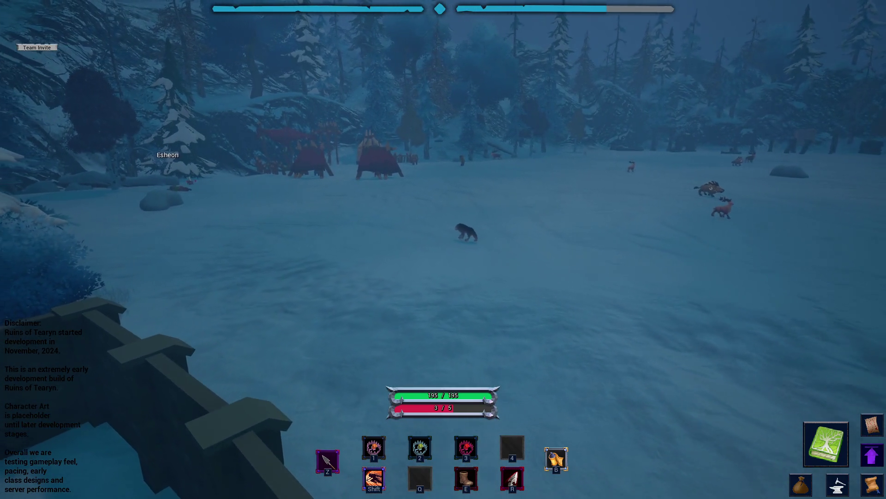
pyautogui.press('a')
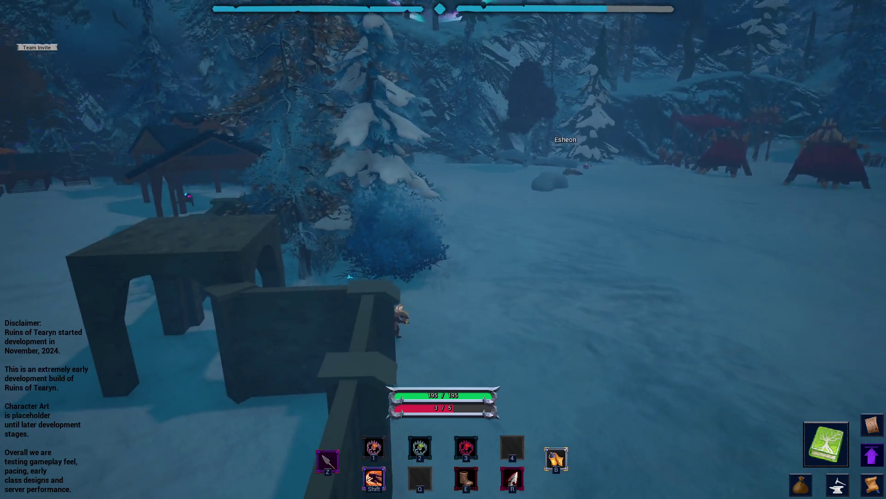
# - Face the arched gate, hide the HUD with F1, step into the archway and open the Game Menu
pyautogui.press('a')
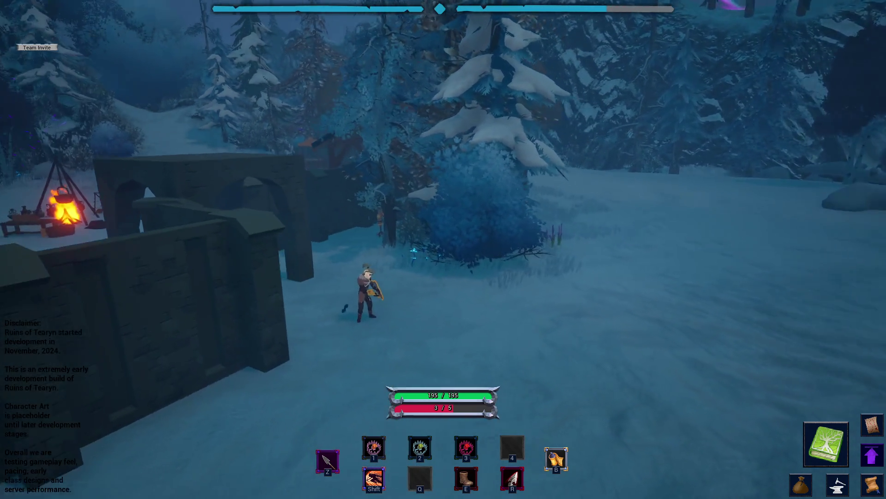
pyautogui.press('a')
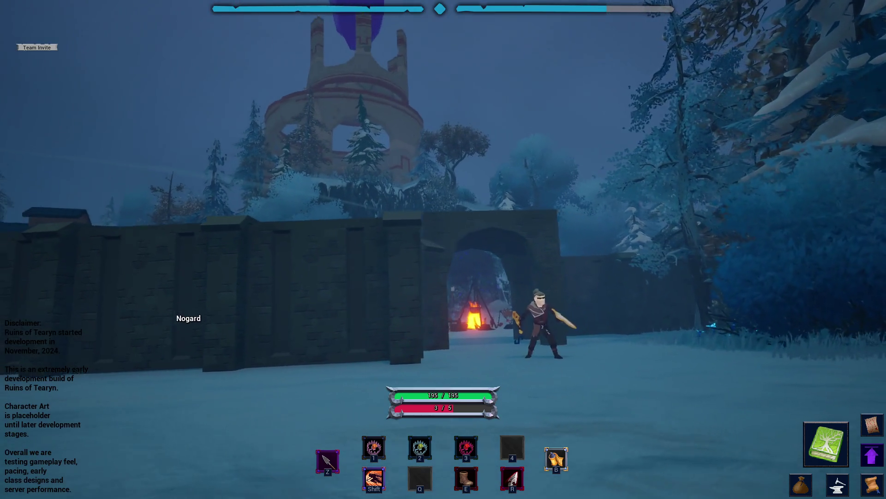
pyautogui.press('w')
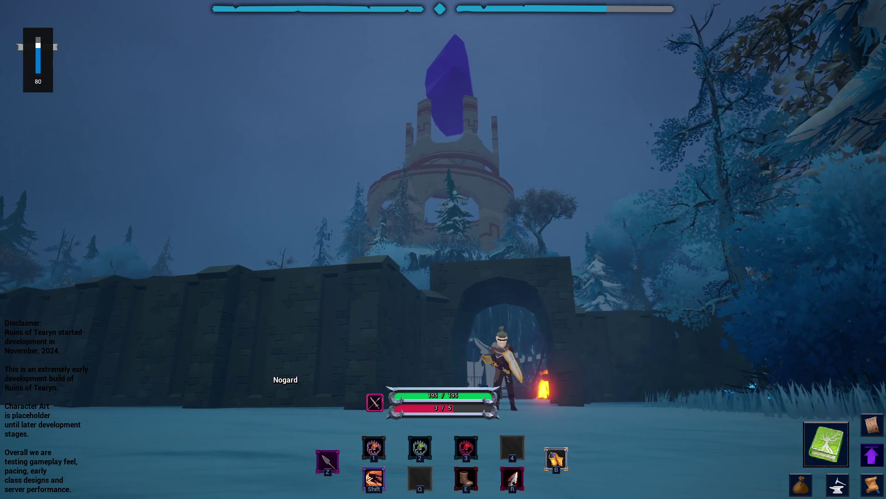
pyautogui.press('F1')
pyautogui.press('F1')
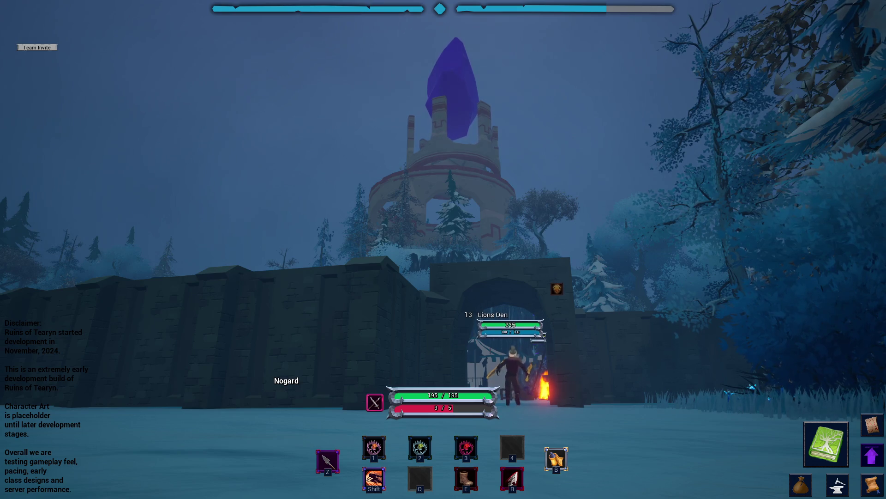
pyautogui.press('F1')
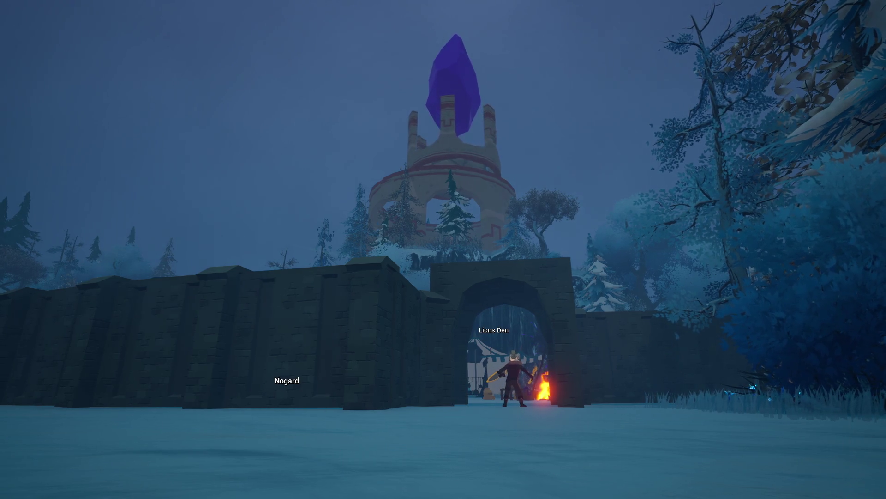
pyautogui.press('s')
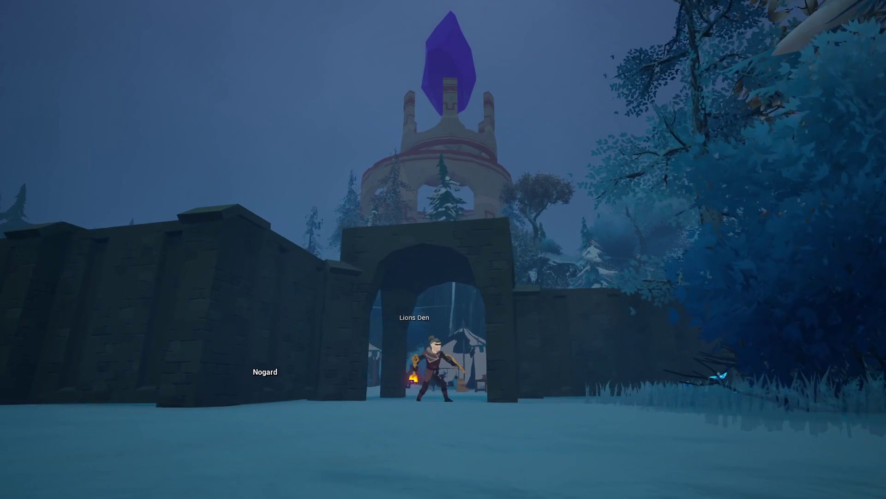
pyautogui.press('Escape')
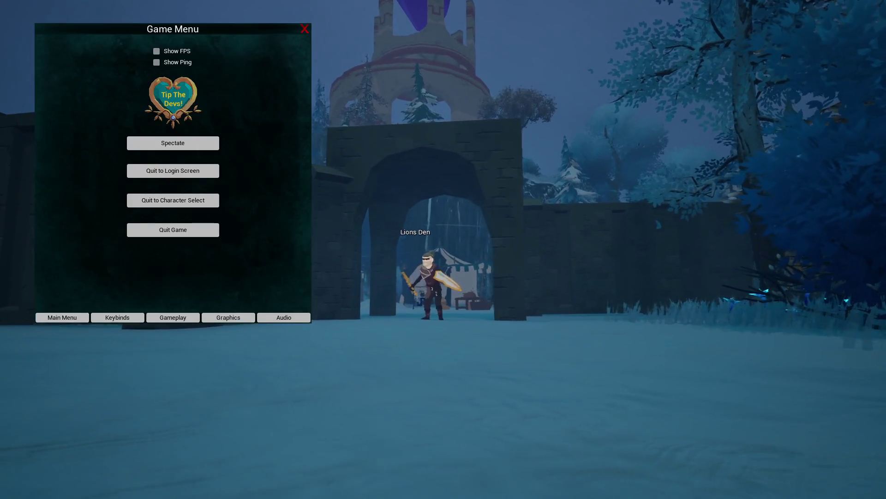
# - Close the Game Menu and walk the character out of the Lions Den archway
pyautogui.press('Escape')
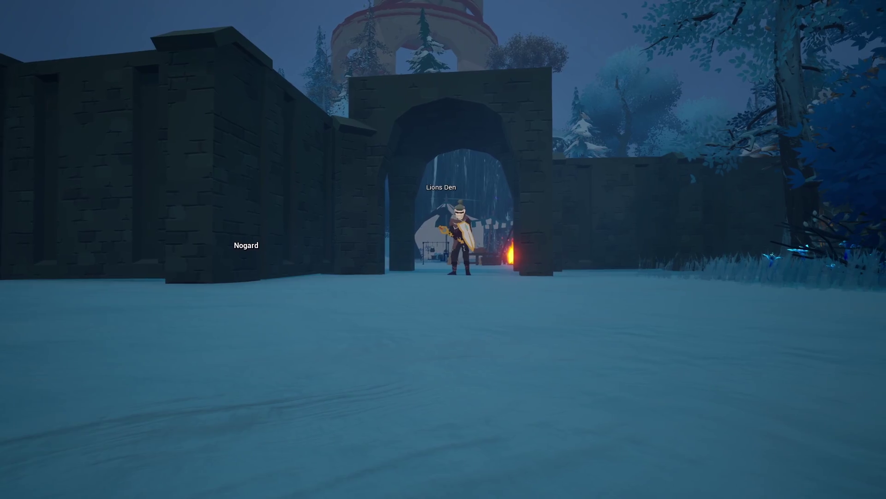
pyautogui.press('s')
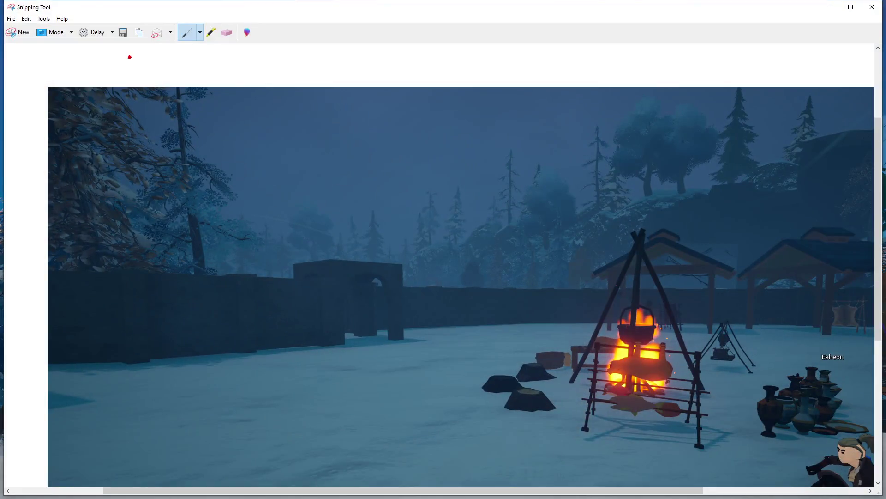
# - Snip the whole screen showing the daytime tower, cancel Save As, and switch to Discord
pyautogui.click(21, 32)
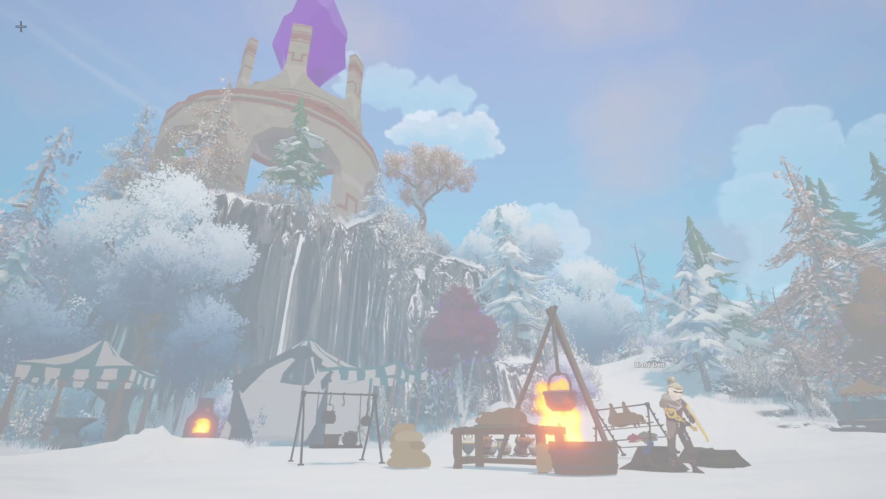
pyautogui.moveTo(2, 2)
pyautogui.mouseDown()
pyautogui.moveTo(746, 498)
pyautogui.moveTo(885, 498)
pyautogui.mouseUp()
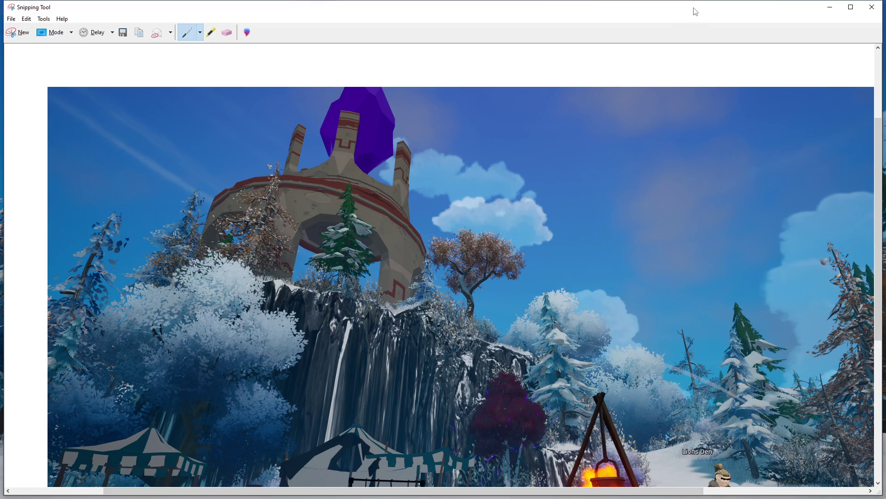
pyautogui.click(124, 32)
pyautogui.click(659, 31)
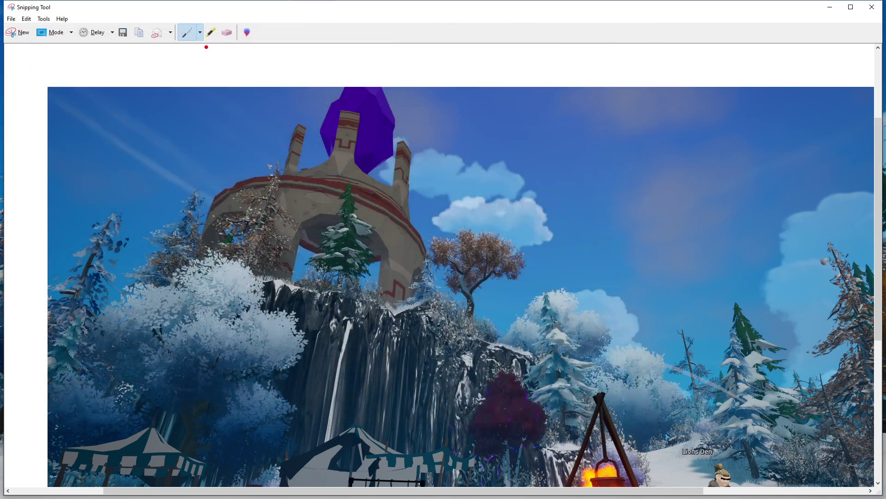
pyautogui.hotkey('alt', 'Tab')
pyautogui.hotkey('alt', 'Tab')
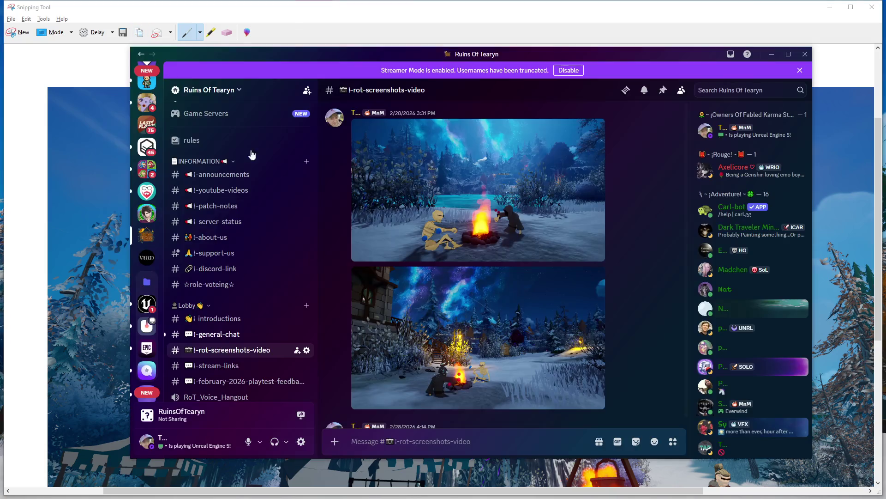
# - Paste and send the tower screenshot, then view it full size and close the preview
pyautogui.hotkey('ctrl', 'v')
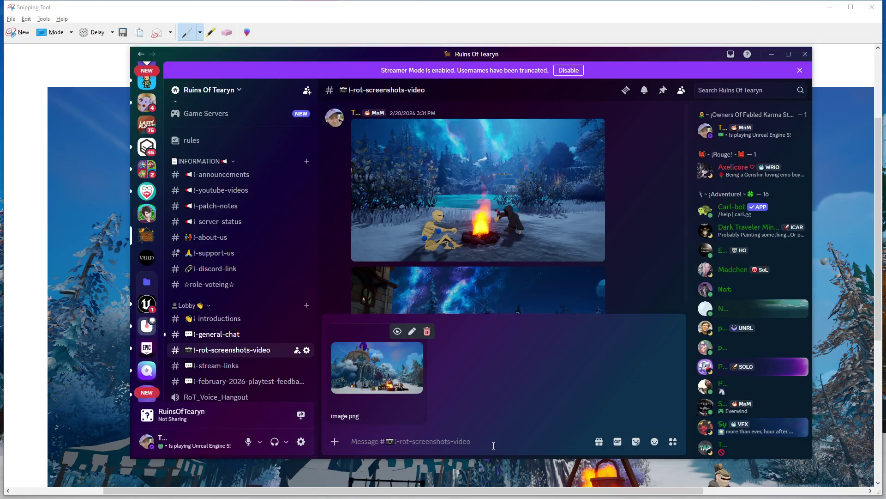
pyautogui.press('Return')
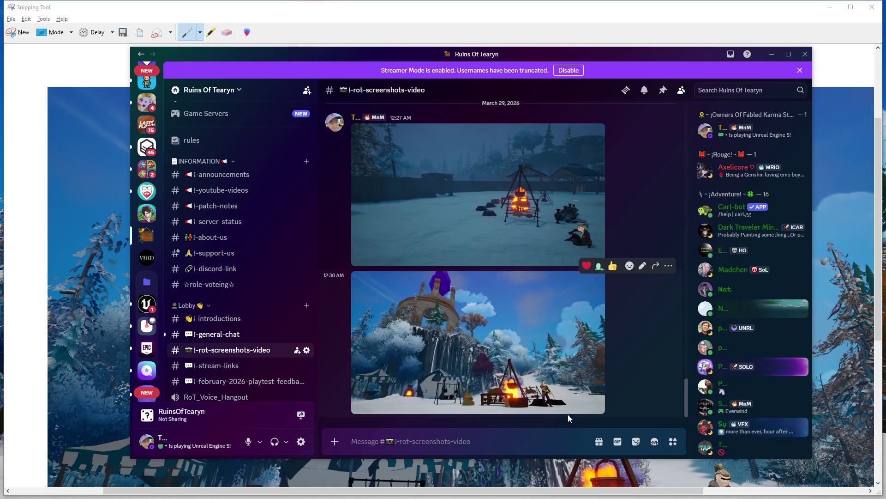
pyautogui.click(549, 388)
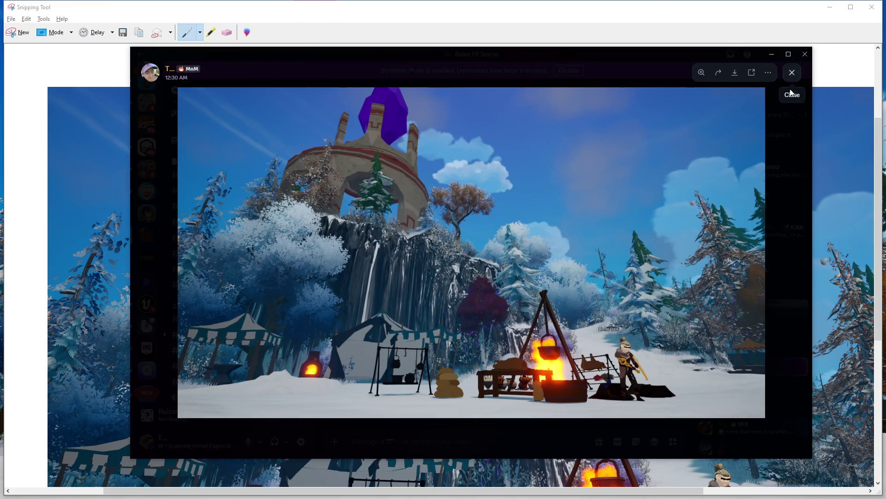
pyautogui.click(792, 91)
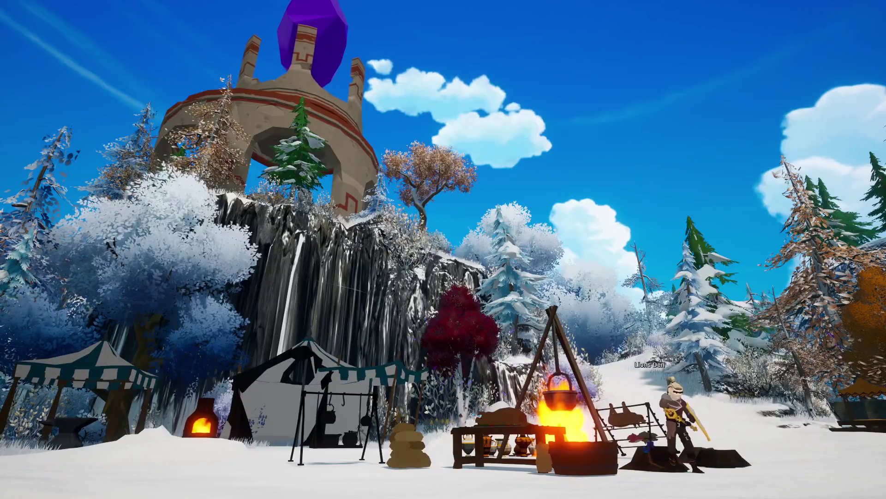
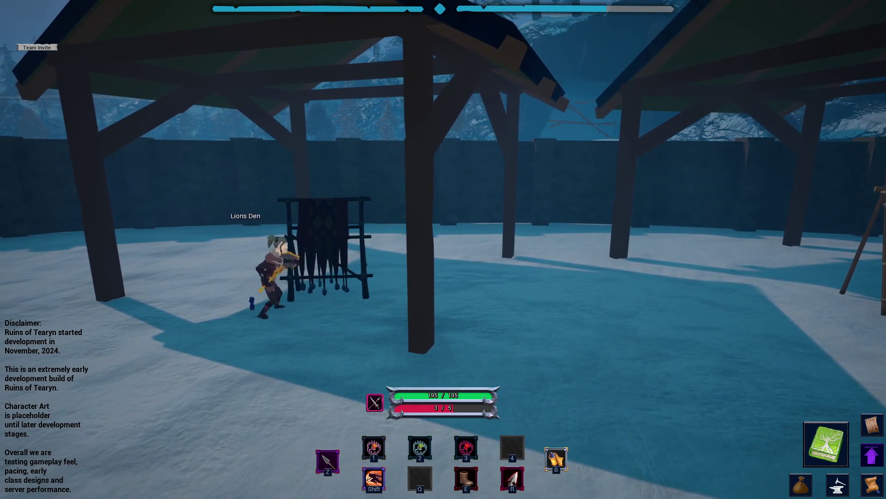
# - Switch from the Ruins of Tearyn game to the Unreal Editor loot table window
pyautogui.hotkey('alt', 'Tab')
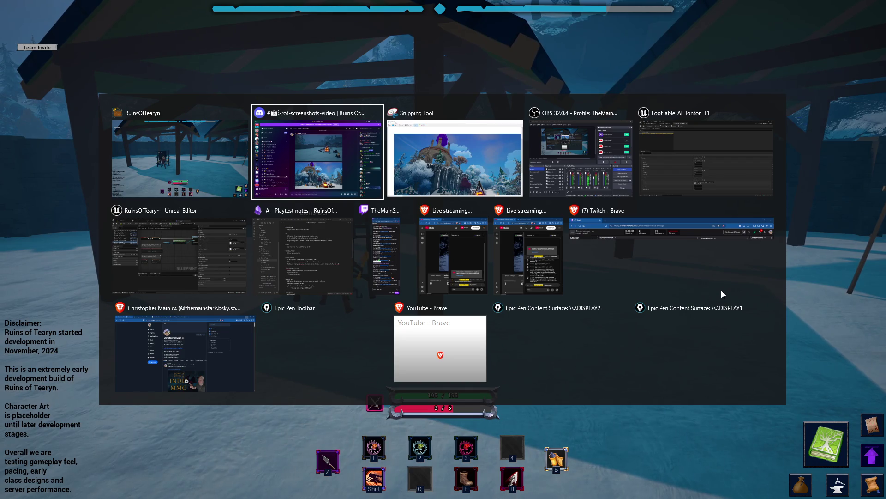
pyautogui.click(693, 167)
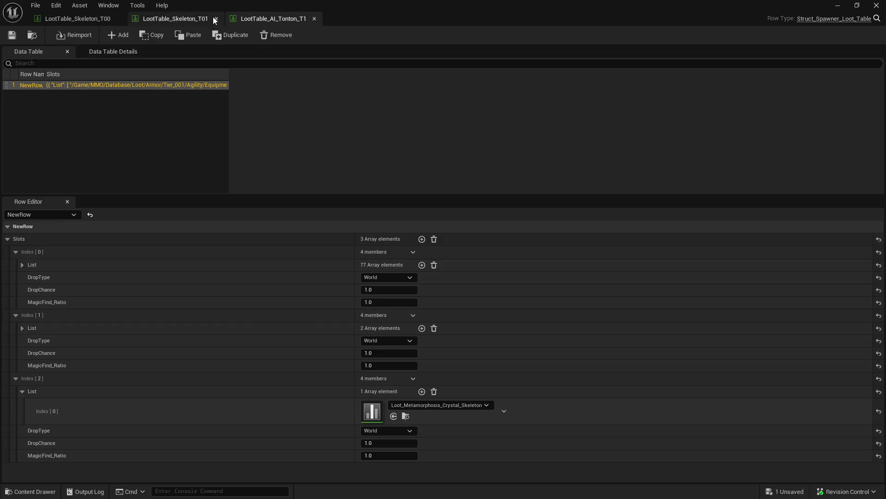
# - Restore and maximize the data table editor to view the LootTable_Skeleton_T01 and LootTable_AI_Tonton_T1 tables
pyautogui.doubleClick(213, 17)
pyautogui.click(379, 65)
pyautogui.click(477, 65)
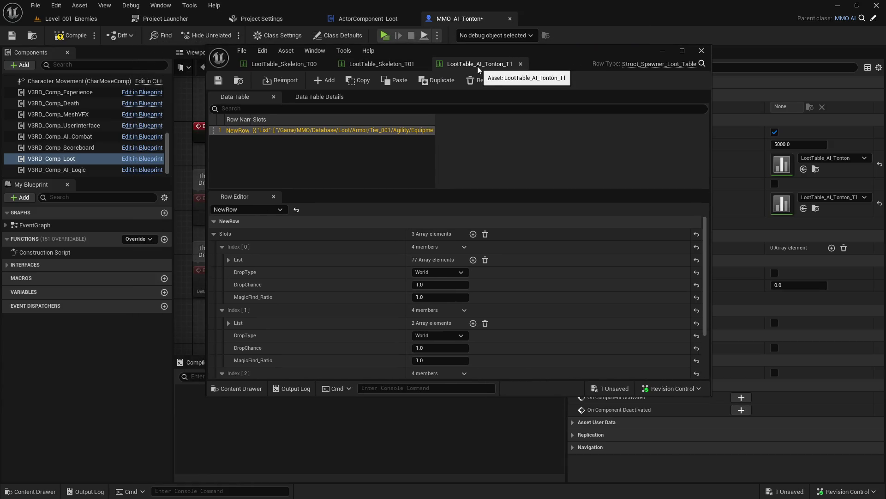
pyautogui.click(685, 51)
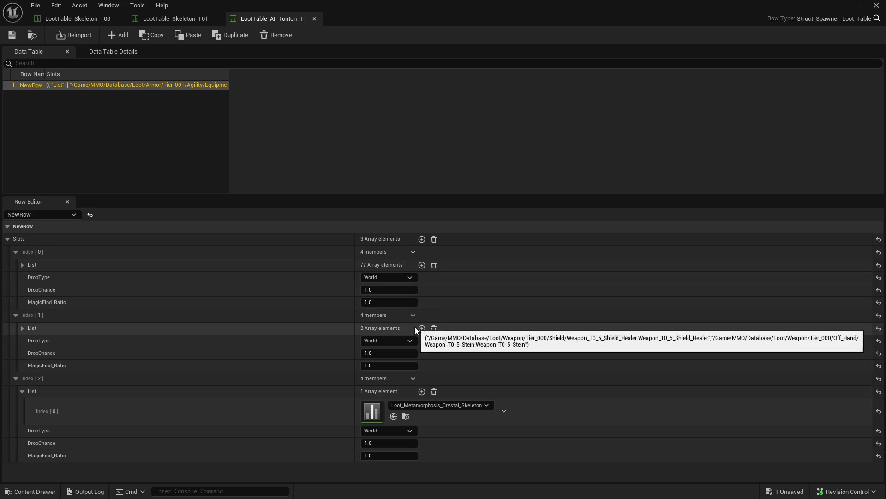
# - Close the Tonton and Skeleton loot tables, after checking the first slot's 77 items, and return to Level_001_Enemies
pyautogui.click(314, 19)
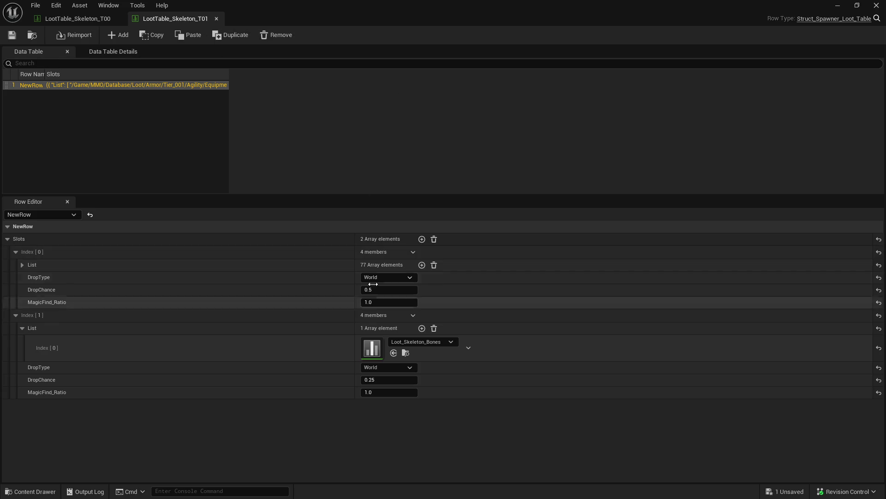
pyautogui.click(22, 265)
pyautogui.click(22, 265)
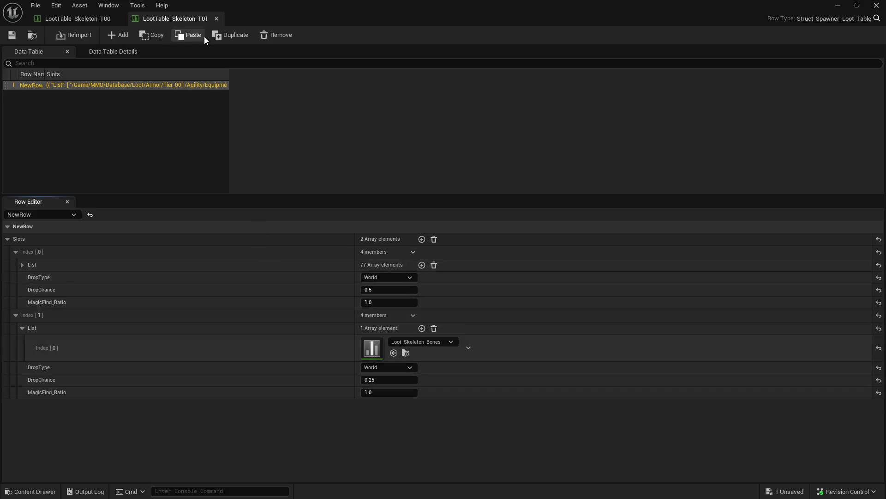
pyautogui.click(217, 19)
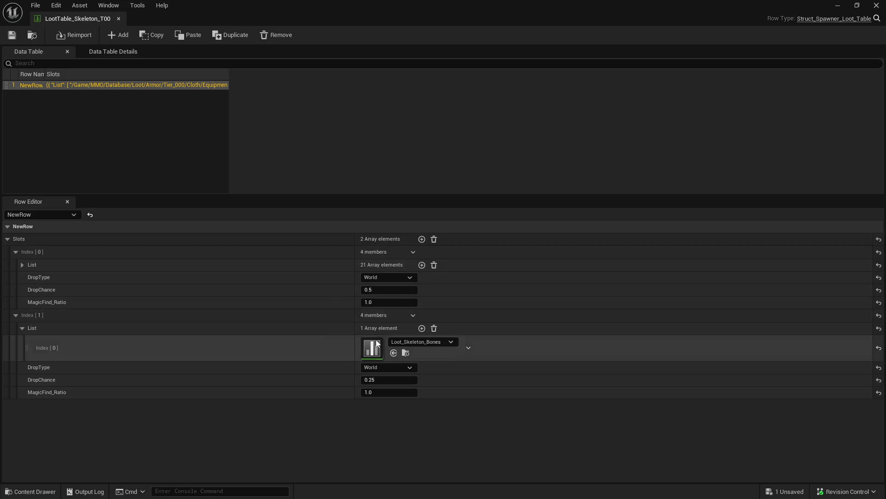
pyautogui.click(119, 19)
pyautogui.click(69, 19)
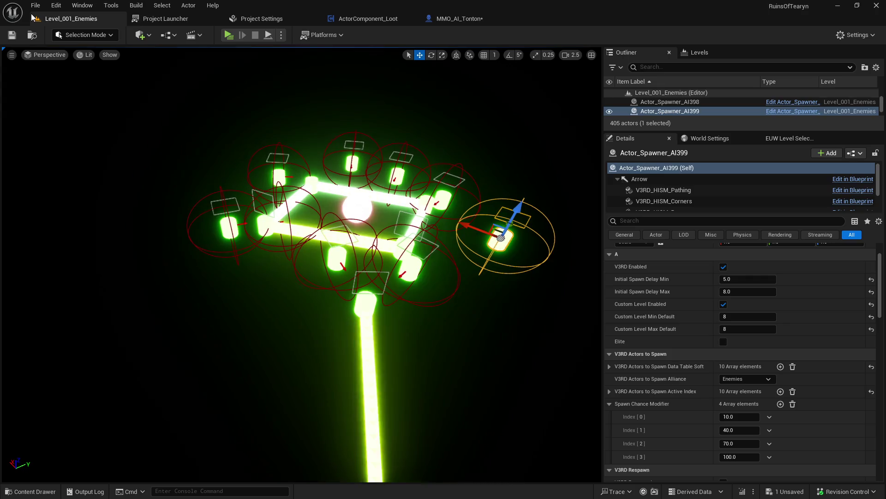
# - Save all assets, making the MMO_AI_Tonton blueprint writable so it saves
pyautogui.click(30, 491)
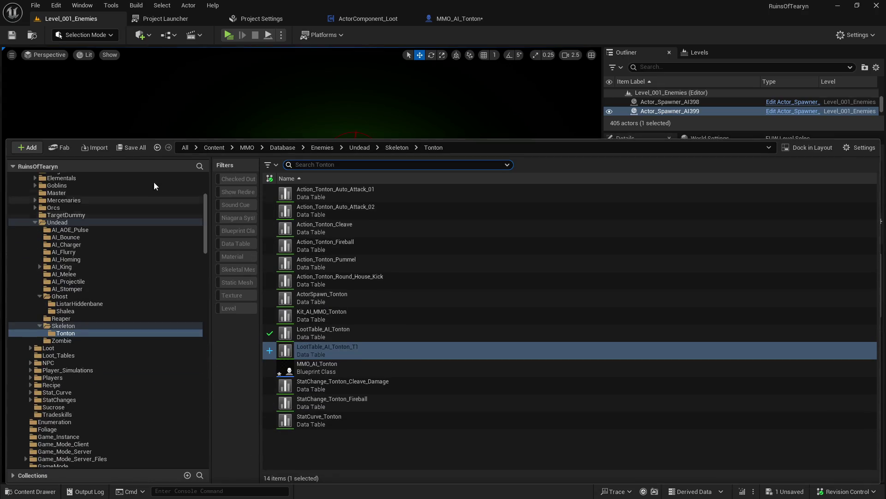
pyautogui.click(135, 147)
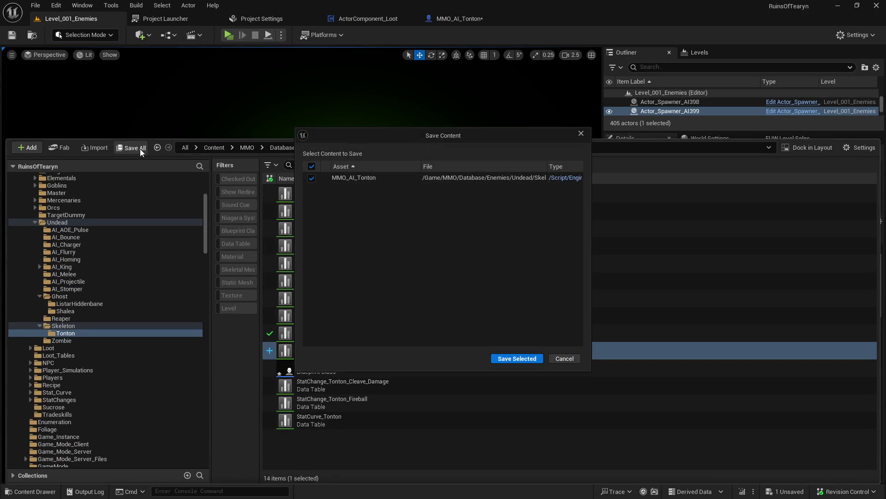
pyautogui.click(517, 358)
pyautogui.click(521, 358)
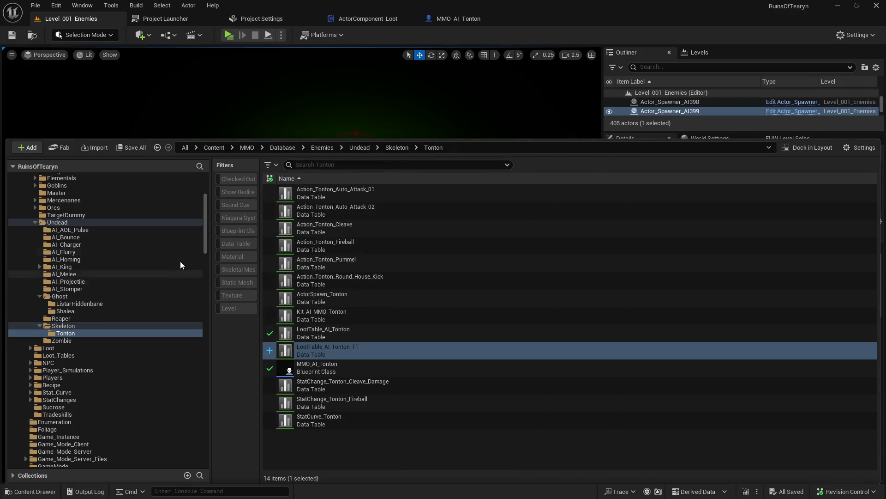
# - Browse to the Levels/Level_001 folder and open the Level_001_Newbie_Yard map
pyautogui.moveTo(205, 212)
pyautogui.mouseDown()
pyautogui.moveTo(203, 232)
pyautogui.moveTo(203, 197)
pyautogui.mouseUp()
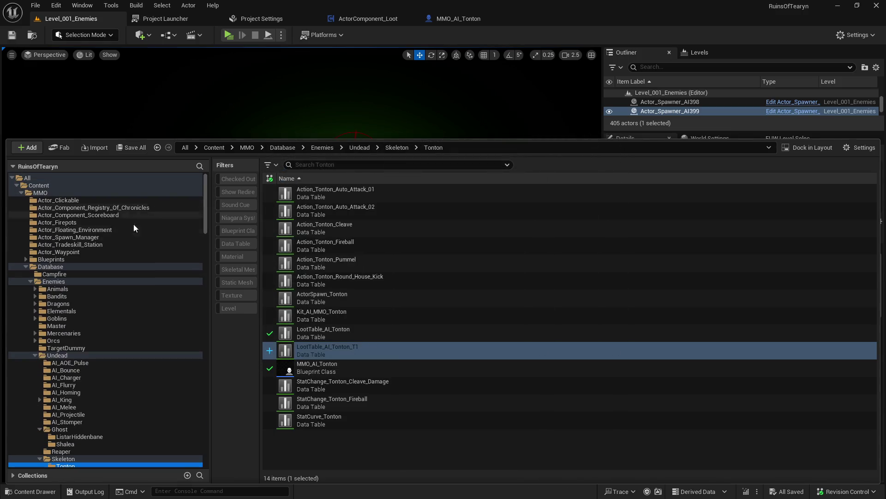
pyautogui.keyDown('ctrl'); pyautogui.click(26, 267); pyautogui.keyUp('ctrl')
pyautogui.click(26, 341)
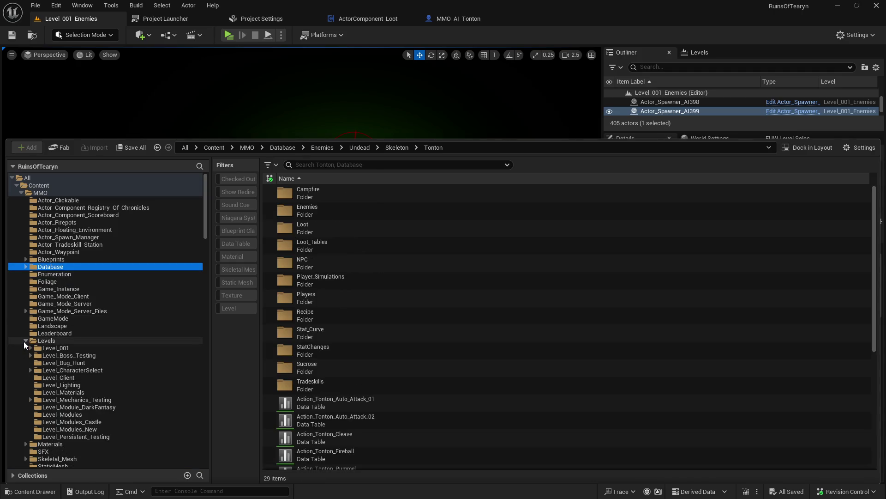
pyautogui.click(82, 347)
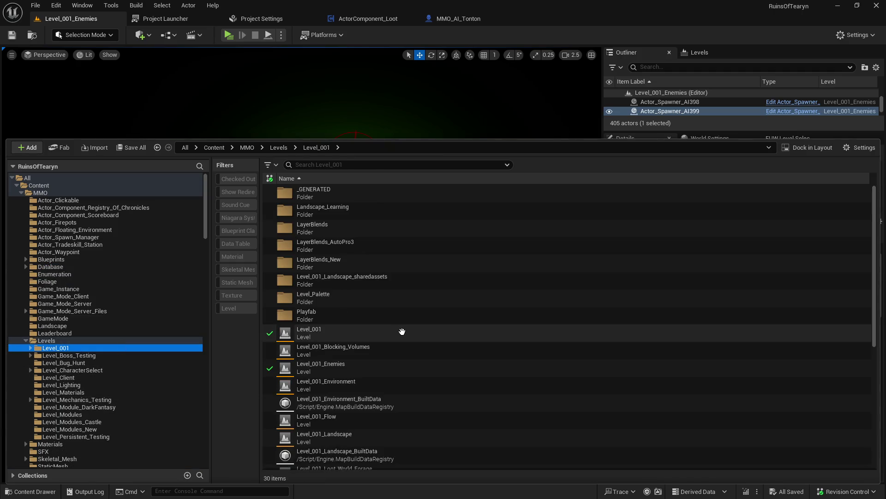
pyautogui.scroll(-5, 401, 333)
pyautogui.doubleClick(392, 335)
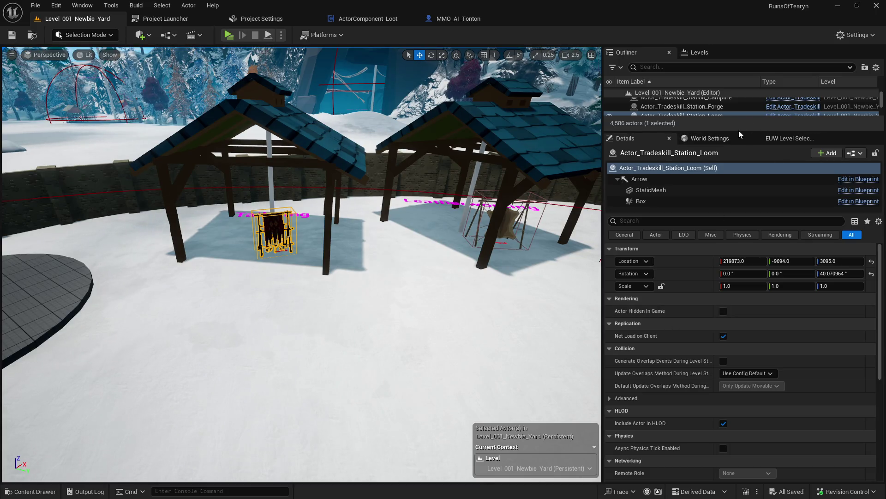
# - Open the Loom station's blueprint defaults to confirm its Tradeskill is Tailoring
pyautogui.moveTo(739, 132); pyautogui.dragTo(740, 251)
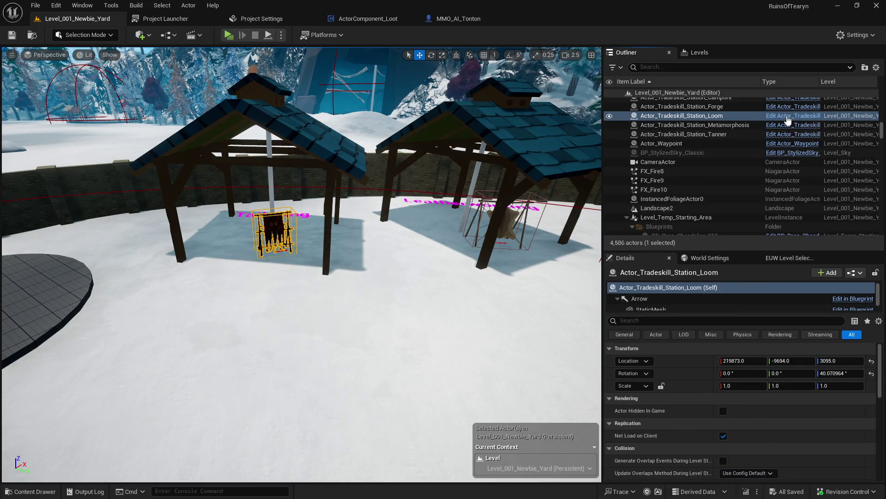
pyautogui.click(793, 115)
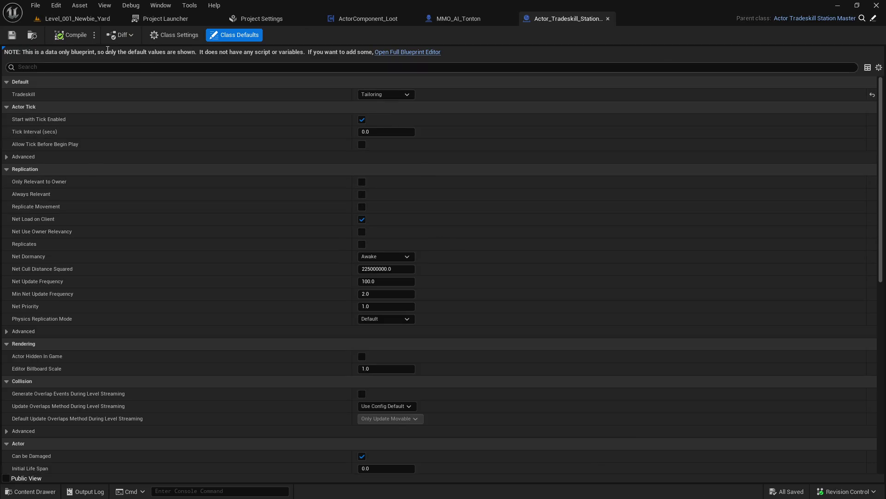
pyautogui.click(77, 19)
# - Check the Tanner station's Tradeskill is Leatherworking and review its parent station master blueprint
pyautogui.click(683, 134)
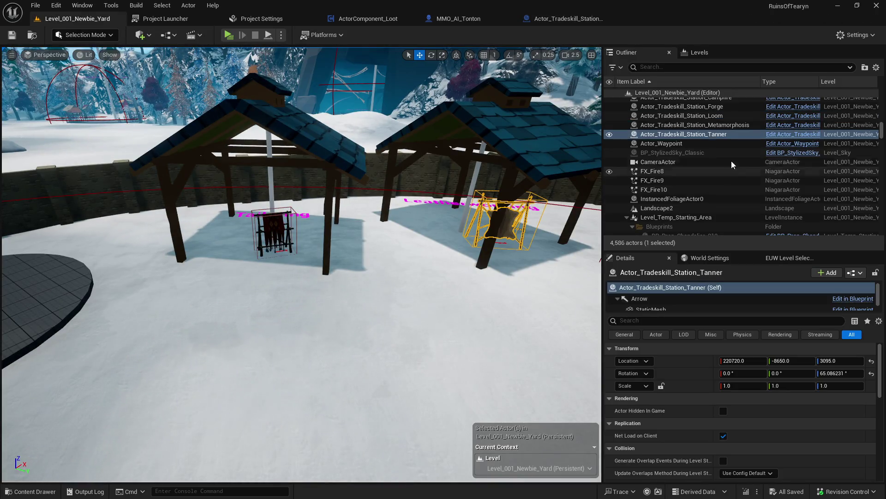
pyautogui.click(793, 134)
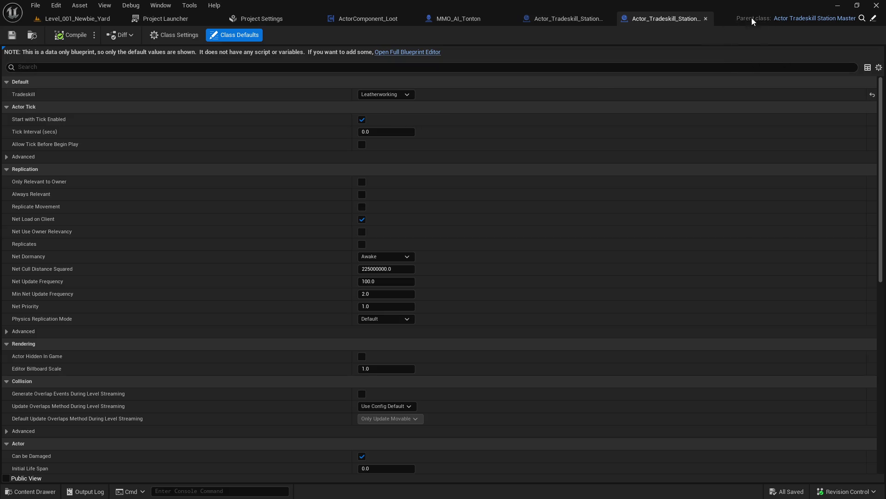
pyautogui.click(873, 18)
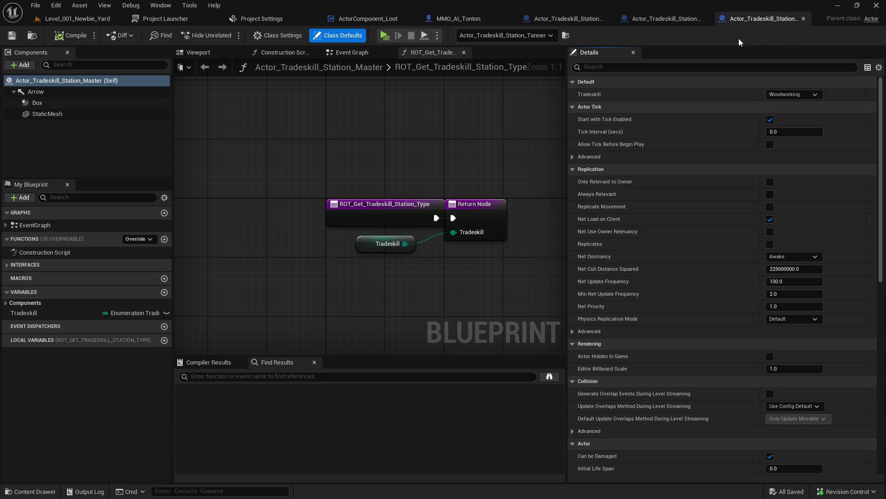
pyautogui.hotkey('ctrl', 'w')
pyautogui.click(707, 19)
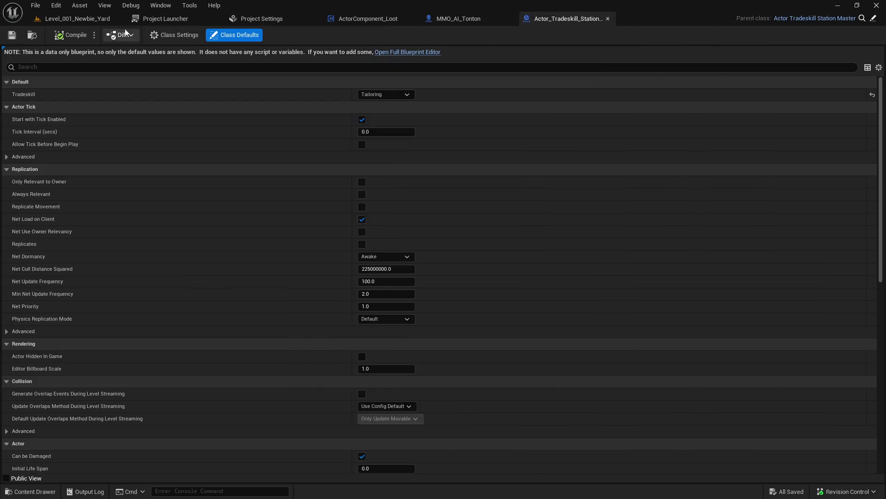
pyautogui.click(47, 19)
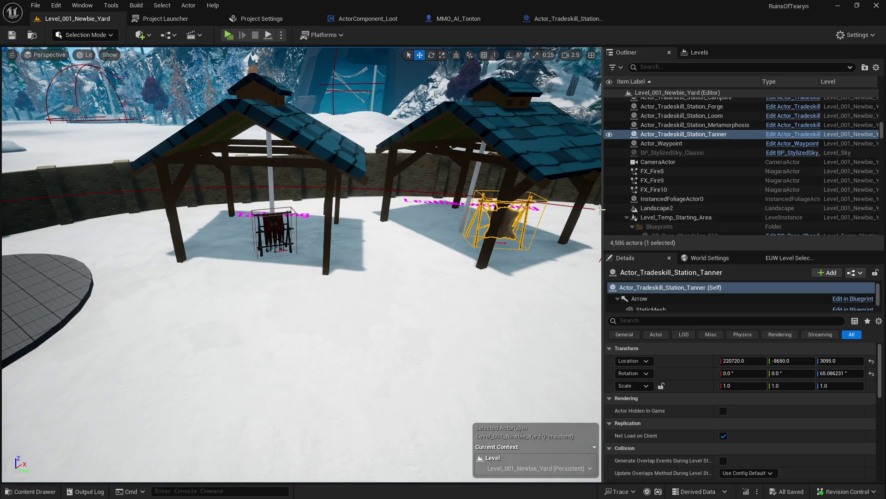
# - Locate and frame the Loom station inside the Newbie Yard pavilion
pyautogui.moveTo(603, 209); pyautogui.dragTo(684, 208)
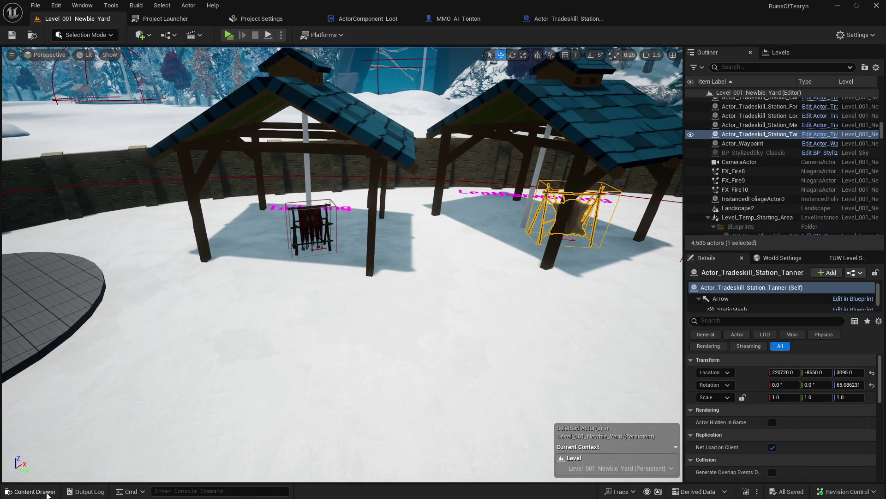
pyautogui.click(33, 491)
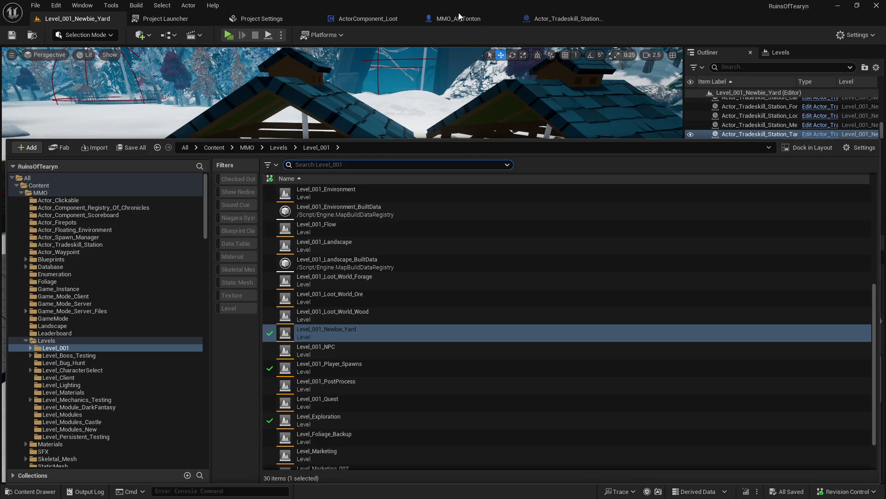
pyautogui.click(453, 48)
pyautogui.click(309, 220)
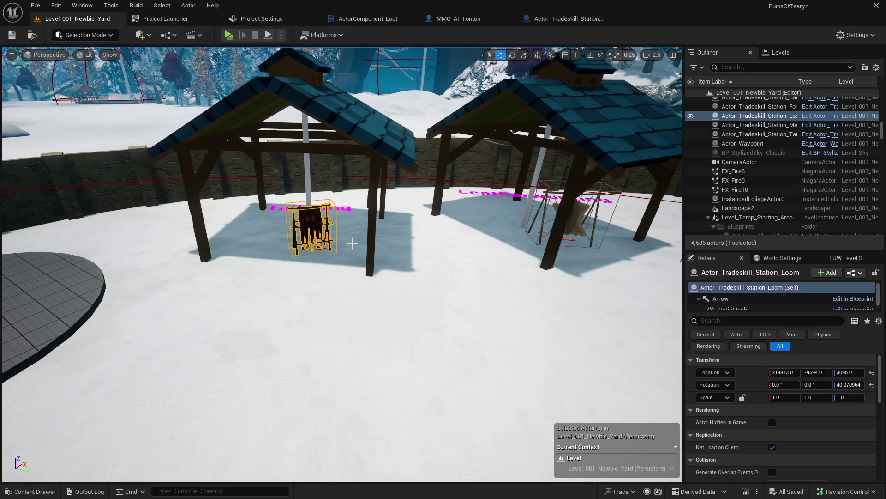
pyautogui.press('f')
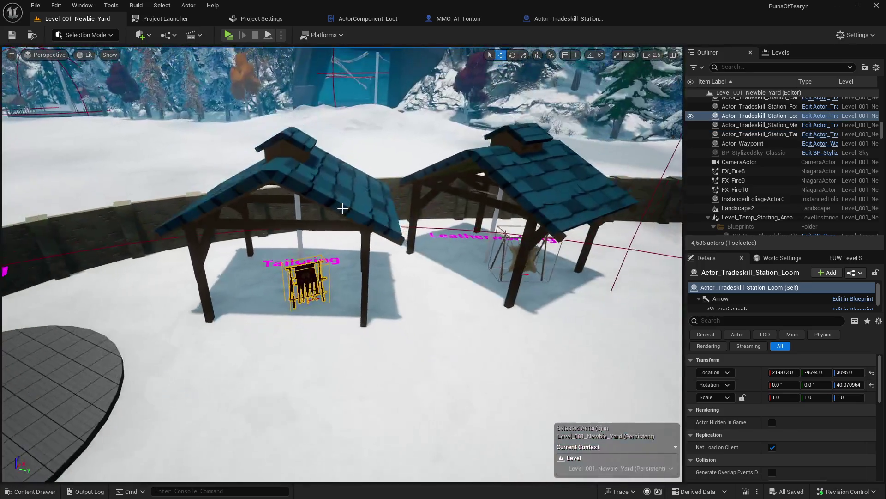
pyautogui.click(343, 209)
pyautogui.press('f')
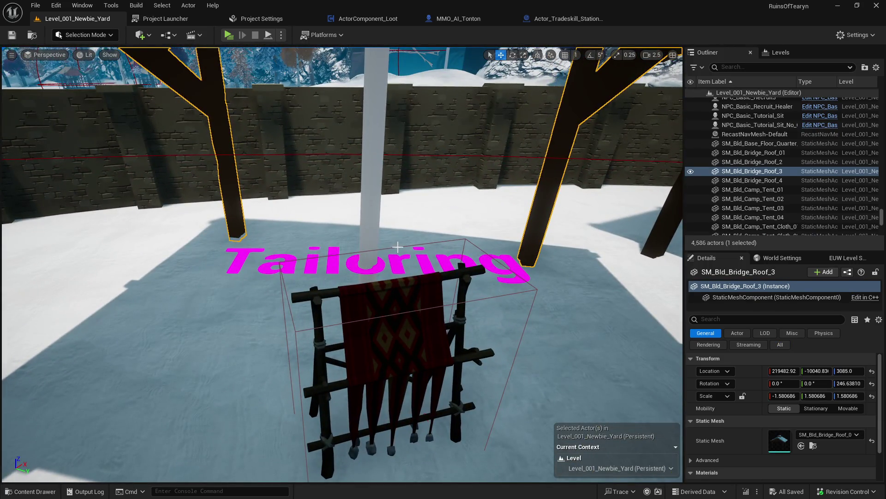
pyautogui.click(403, 239)
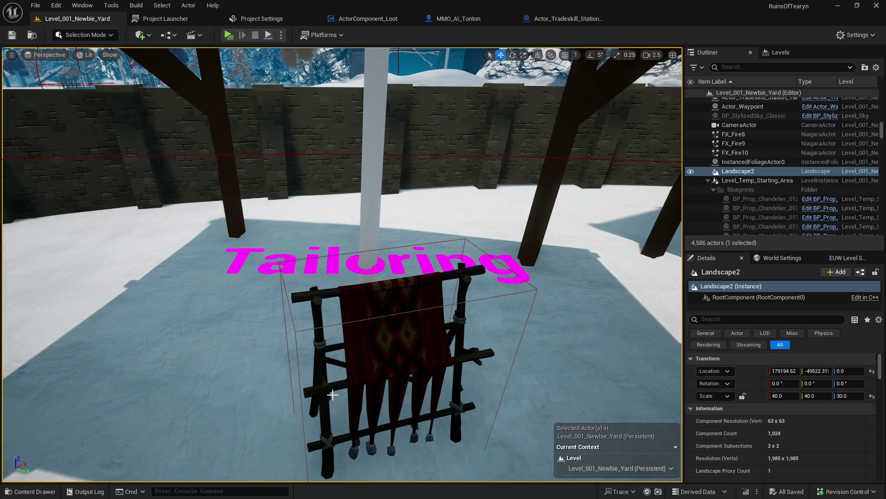
pyautogui.scroll(-10, 332, 394)
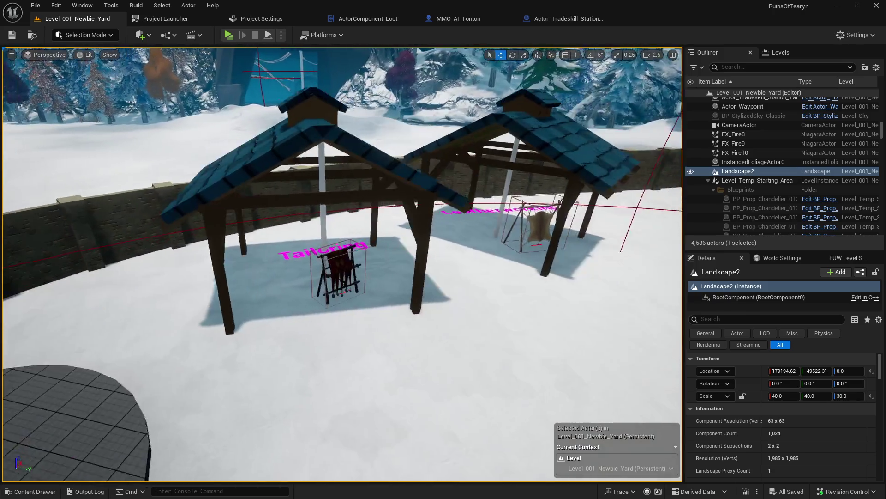
pyautogui.scroll(10, 337, 273)
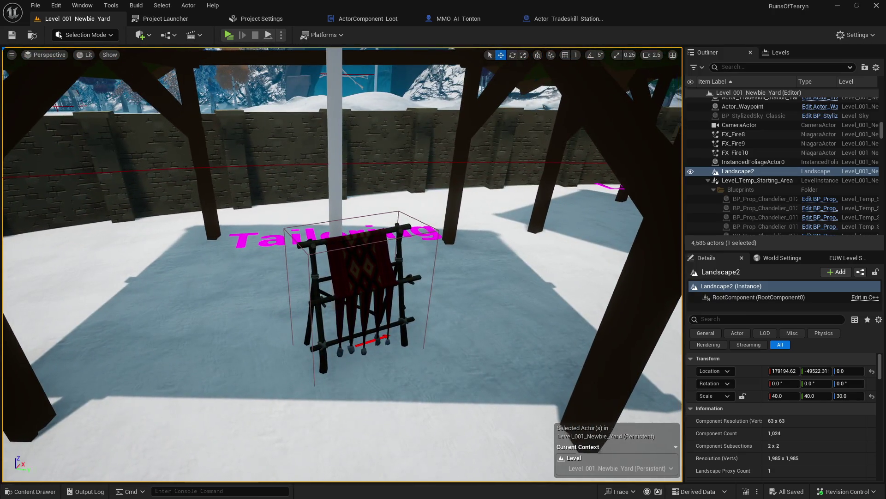
pyautogui.scroll(-5, 341, 264)
pyautogui.scroll(10, 342, 264)
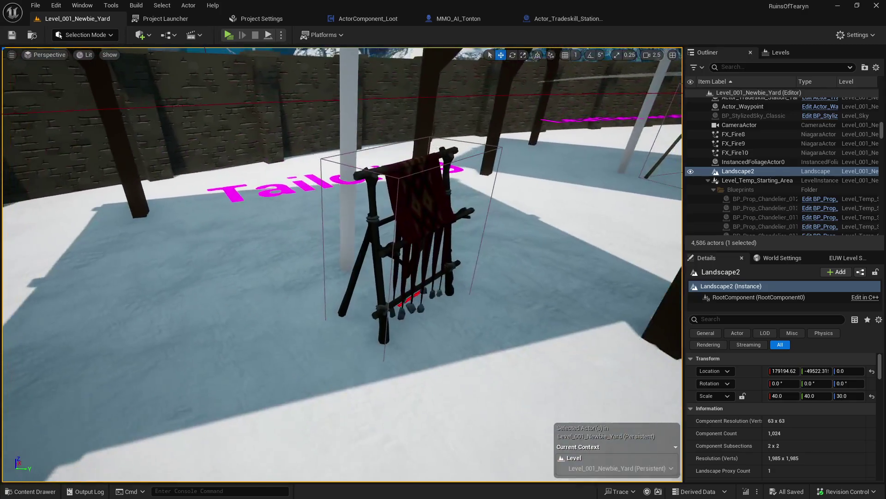
# - Select the loom's static mesh in its blueprint viewport and open SM_Prop_Loom_01
pyautogui.click(432, 189)
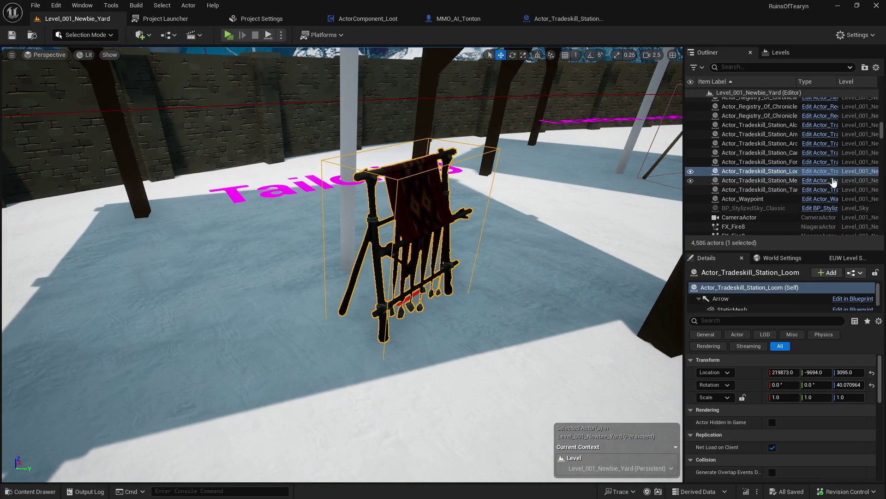
pyautogui.click(812, 176)
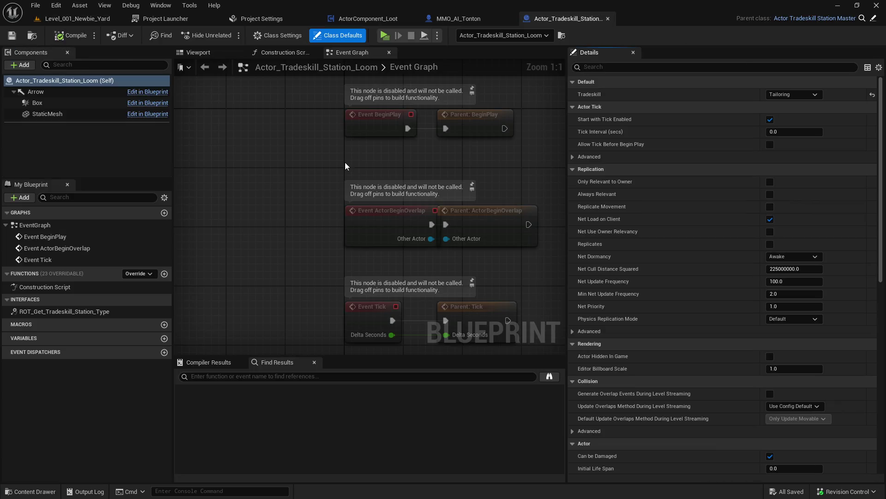
pyautogui.click(197, 52)
pyautogui.click(356, 172)
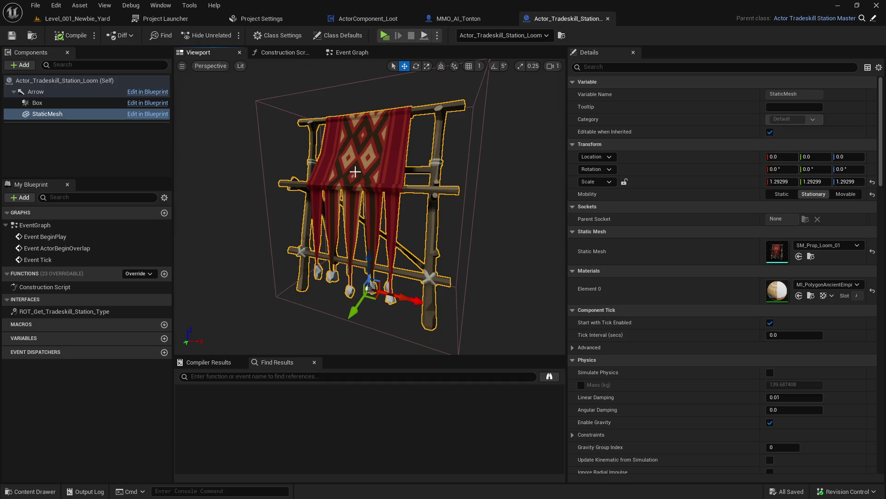
pyautogui.click(811, 257)
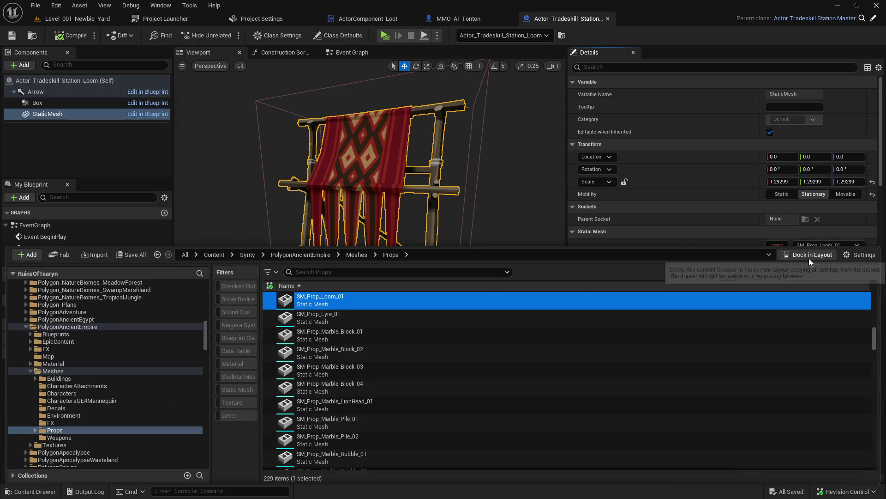
pyautogui.doubleClick(417, 306)
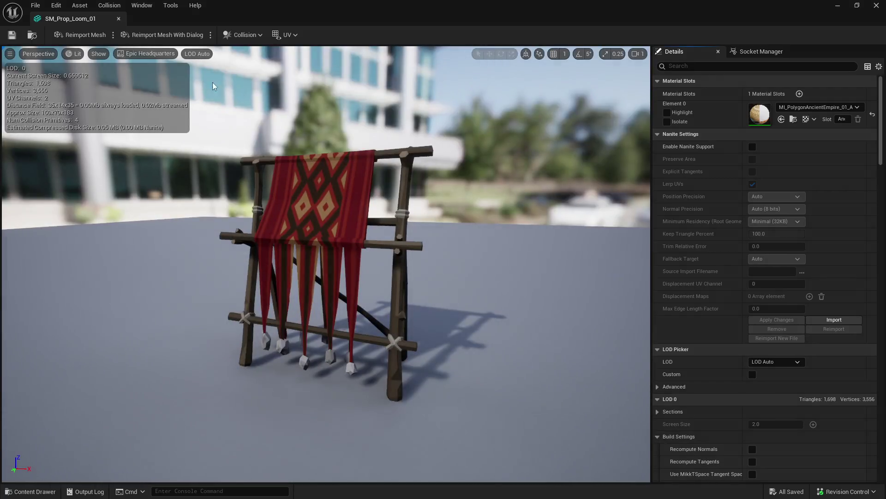
# - Set SM_Prop_Loom_01's Collision Complexity to Use Complex Collision As Simple, checking the simple collision display
pyautogui.moveTo(880, 113); pyautogui.dragTo(875, 375)
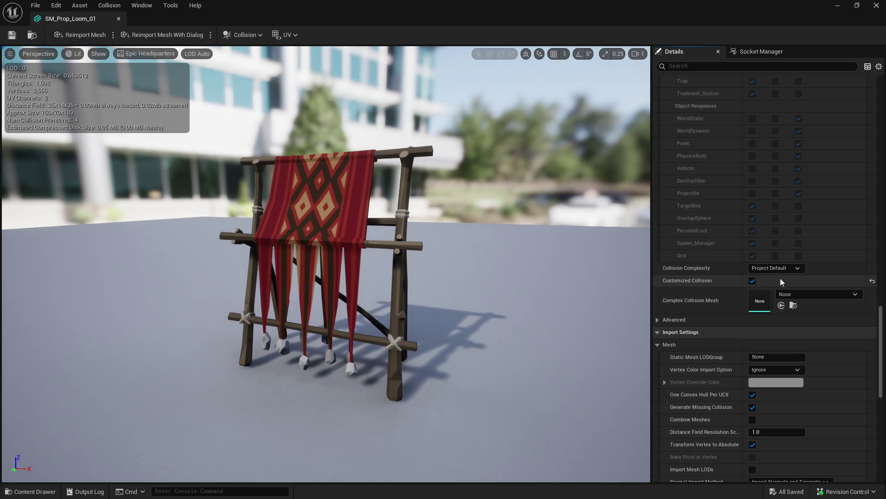
pyautogui.click(775, 267)
pyautogui.click(785, 304)
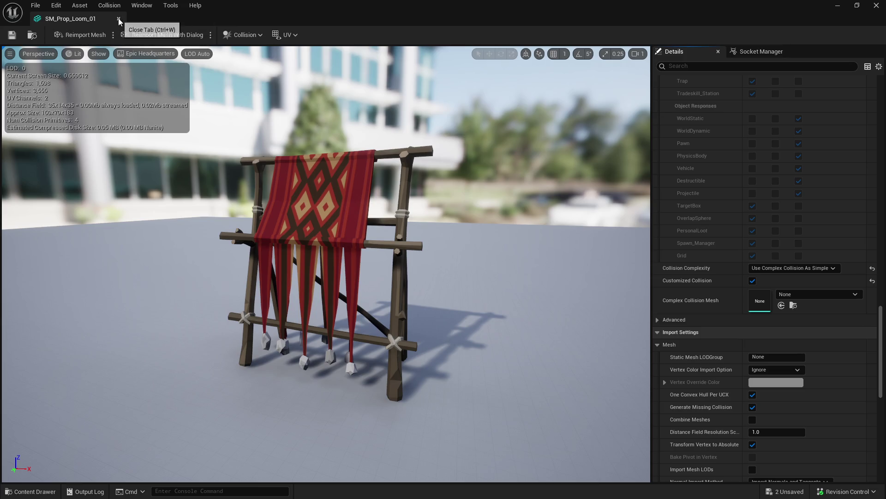
pyautogui.click(785, 268)
pyautogui.click(768, 277)
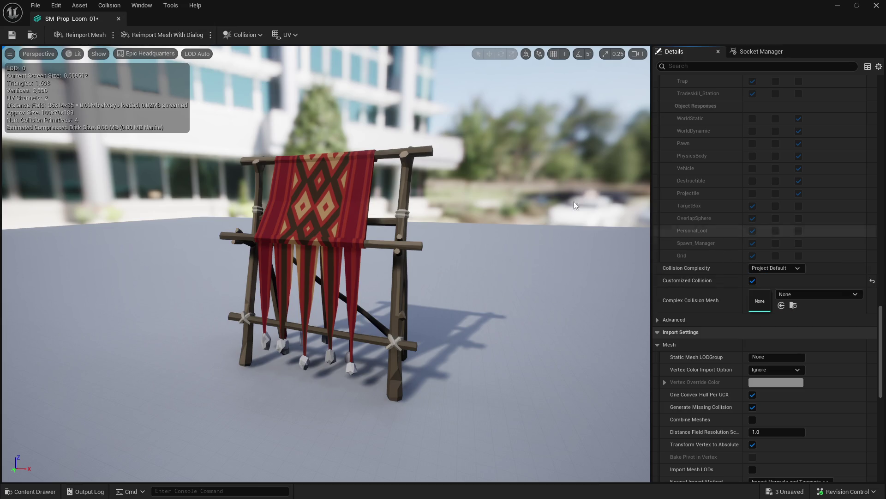
pyautogui.click(92, 52)
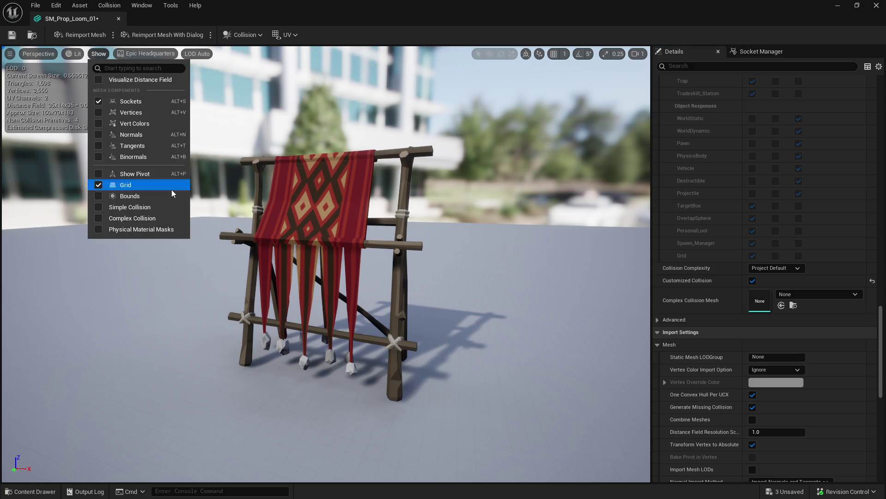
pyautogui.click(99, 208)
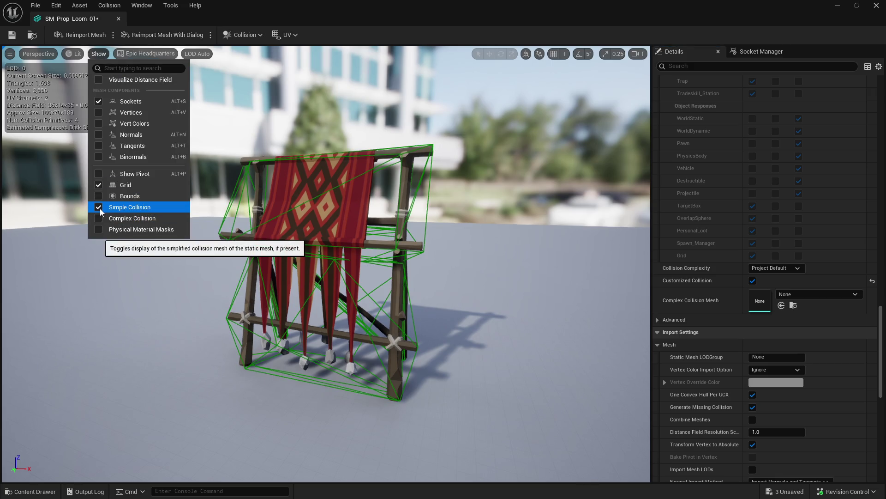
pyautogui.click(100, 208)
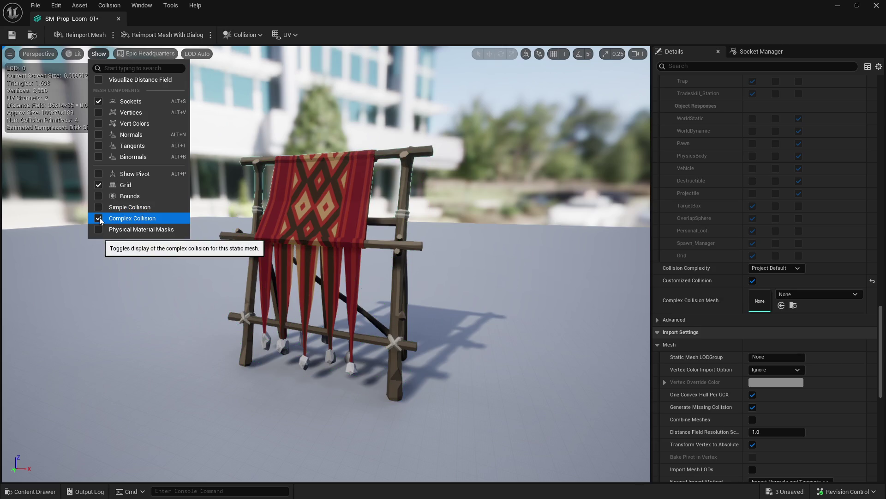
pyautogui.click(775, 268)
pyautogui.click(774, 304)
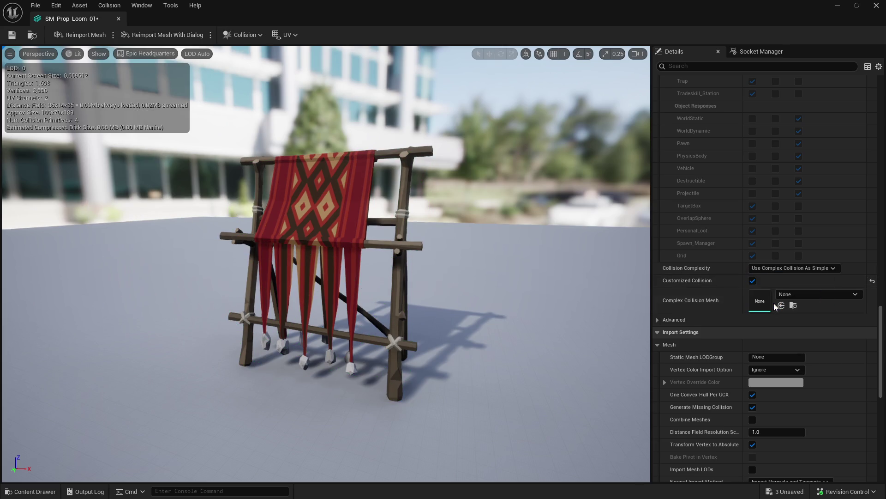
# - Close the loom mesh editor and go back to the Level_001_Newbie_Yard level
pyautogui.click(118, 19)
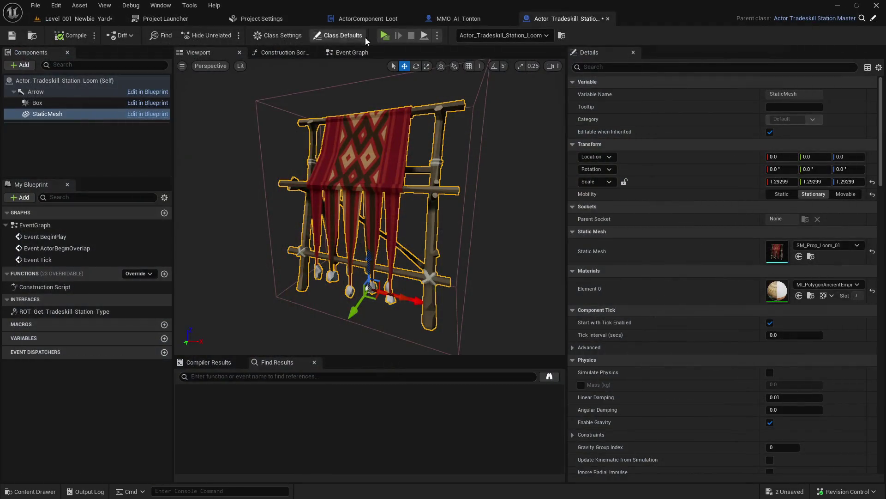
pyautogui.click(69, 18)
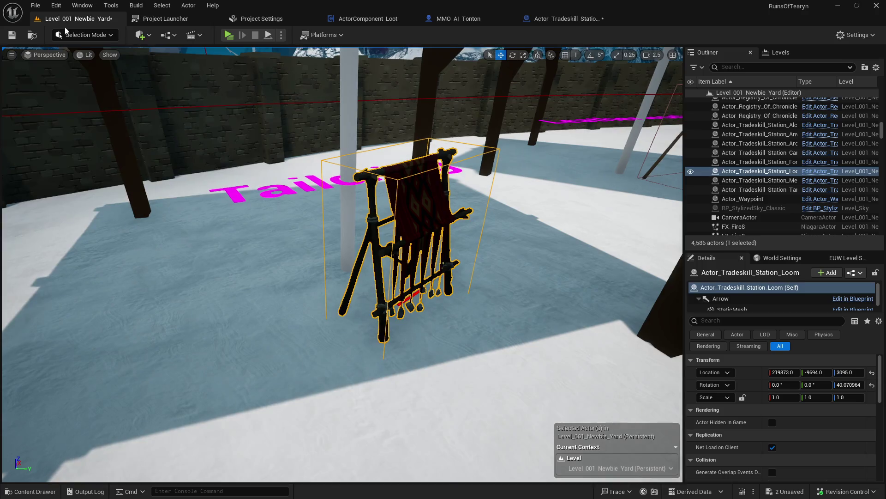
pyautogui.scroll(-10, 463, 182)
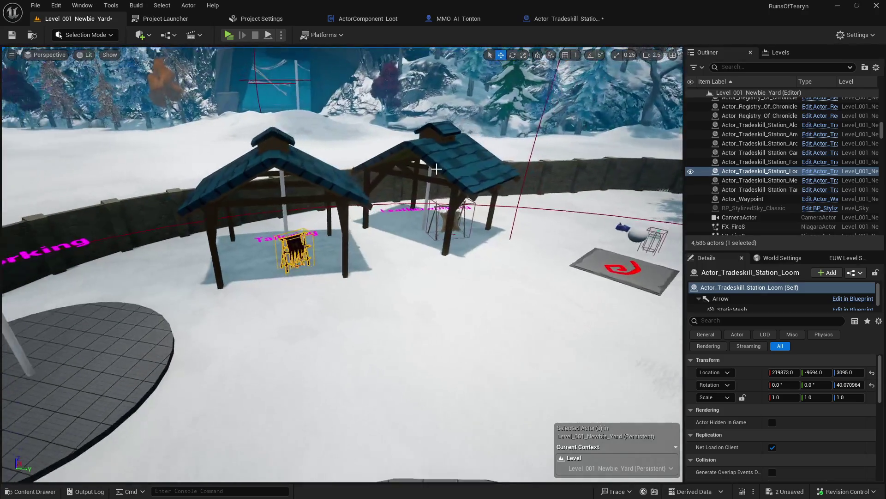
# - Deselect the loom station and save the Newbie Yard level
pyautogui.press('Escape')
pyautogui.click(12, 36)
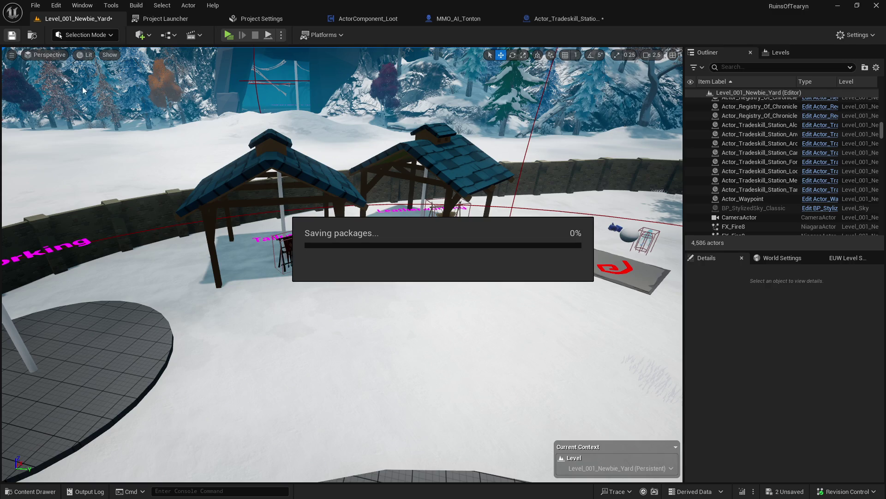
pyautogui.scroll(-5, 422, 220)
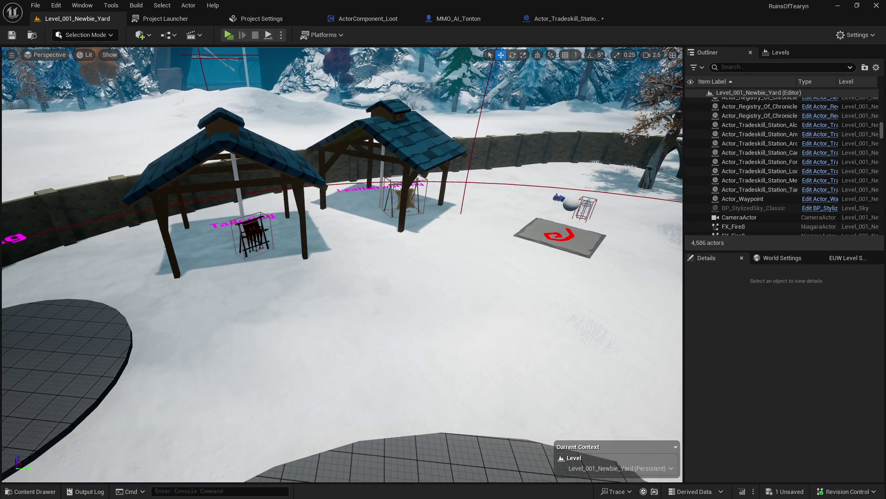
# - Open the V3RD_ActorComponent_Crafting folder in the Content Drawer
pyautogui.click(30, 492)
pyautogui.scroll(-20, 208, 308)
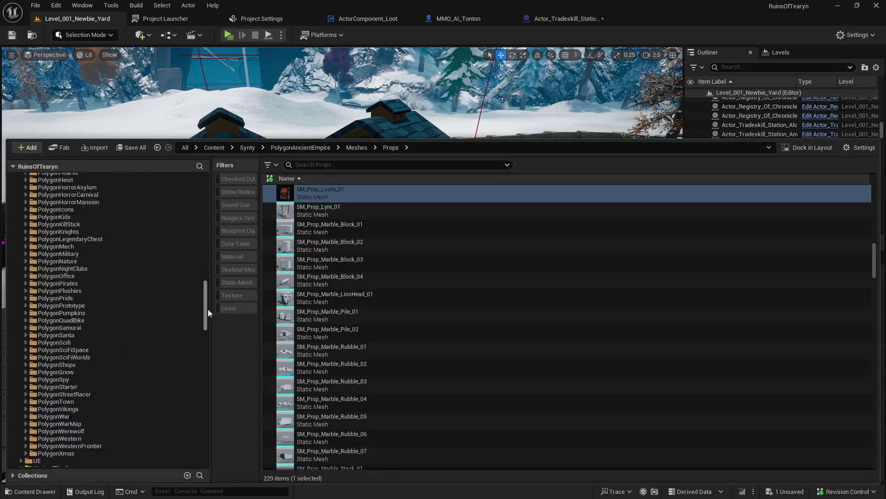
pyautogui.scroll(3, 209, 363)
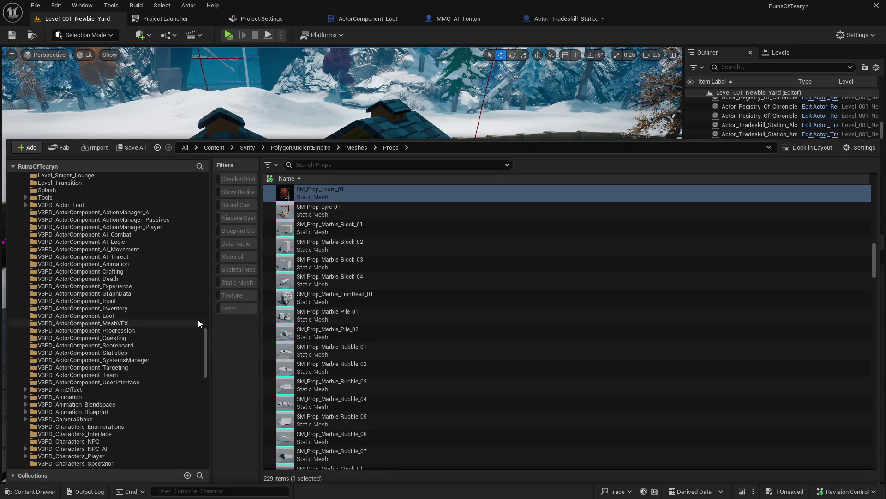
pyautogui.click(142, 271)
# - Open ActorComponent_Crafting's Inf_V3RD_Craft_Request_Start_Client graph from the Interface Crafint functions
pyautogui.click(378, 190)
pyautogui.doubleClick(379, 190)
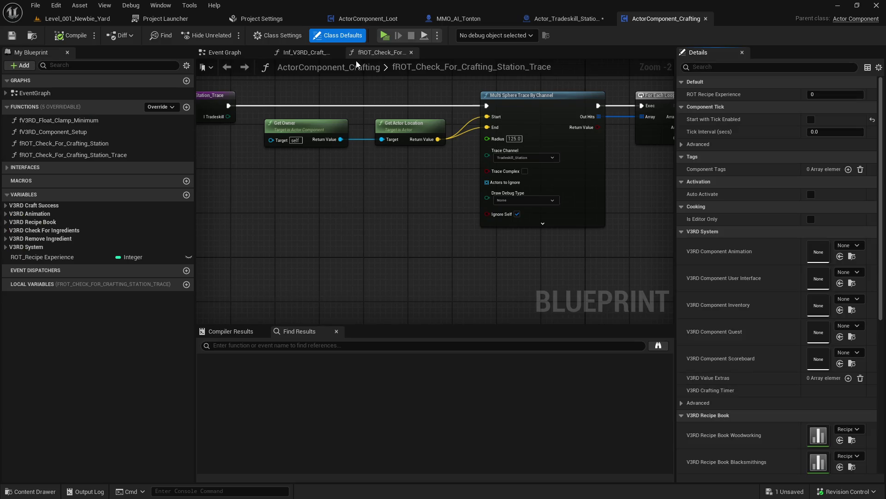
pyautogui.click(223, 52)
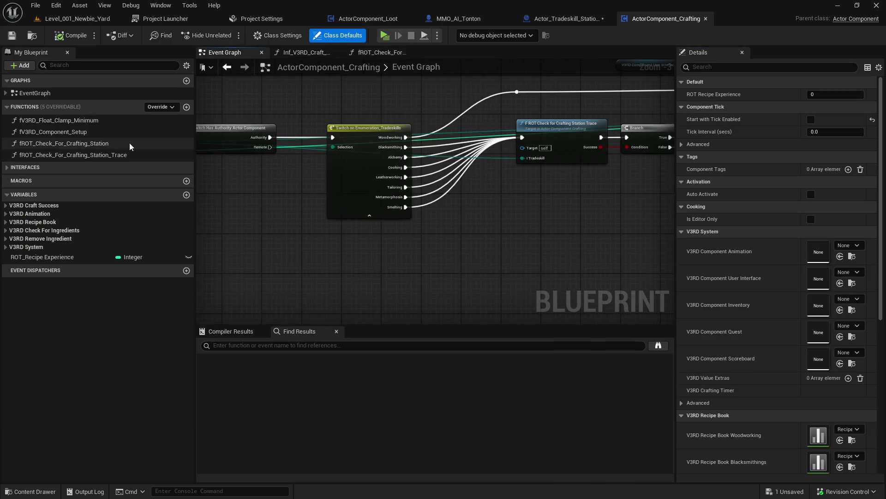
pyautogui.click(6, 167)
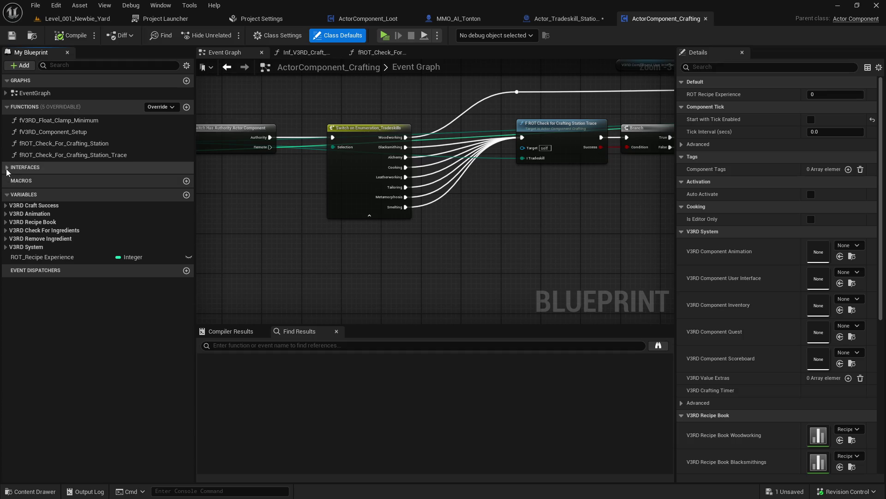
pyautogui.click(6, 178)
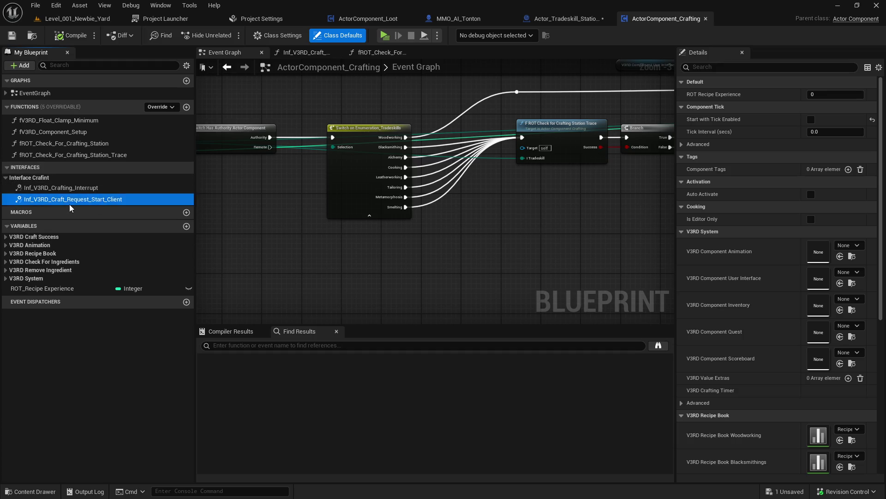
pyautogui.doubleClick(69, 203)
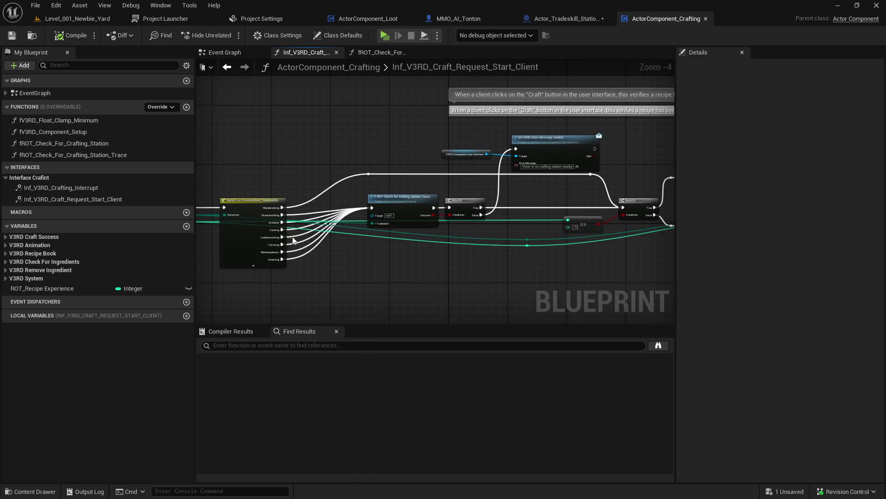
# - Move the F ROT Check For Crafting Station Trace node up-left, then bring up the game's menu
pyautogui.scroll(1, 317, 254)
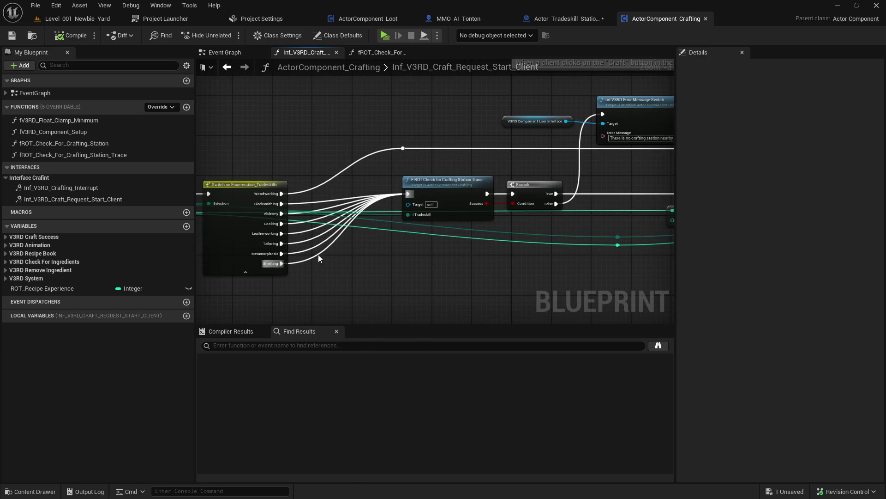
pyautogui.moveTo(451, 272); pyautogui.dragTo(415, 269)
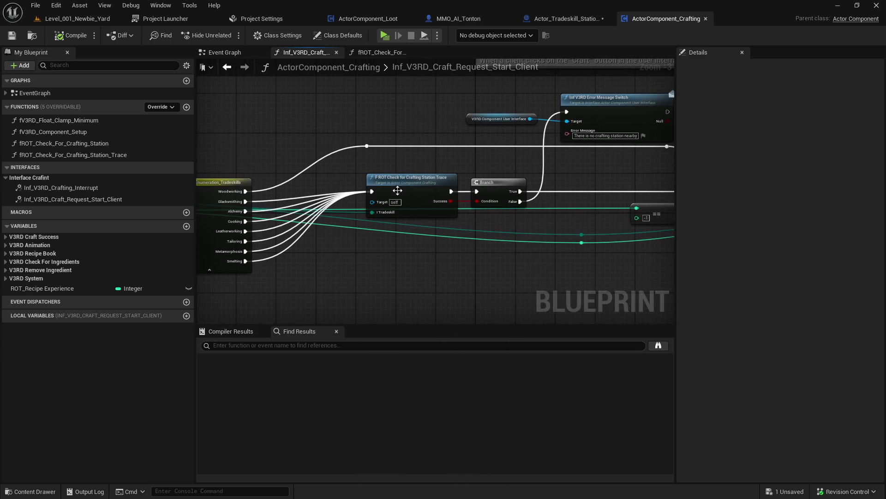
pyautogui.moveTo(426, 184)
pyautogui.mouseDown()
pyautogui.moveTo(414, 147)
pyautogui.moveTo(400, 176)
pyautogui.moveTo(558, 180)
pyautogui.moveTo(546, 169)
pyautogui.mouseUp()
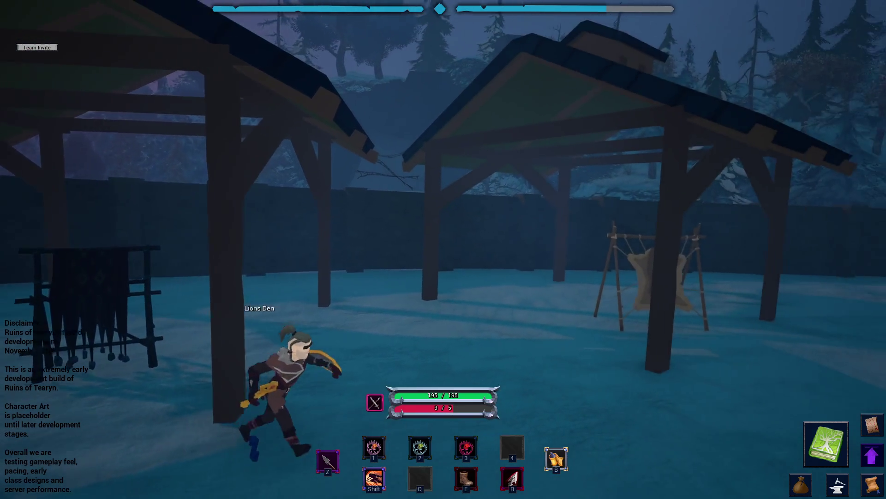
pyautogui.press('Escape')
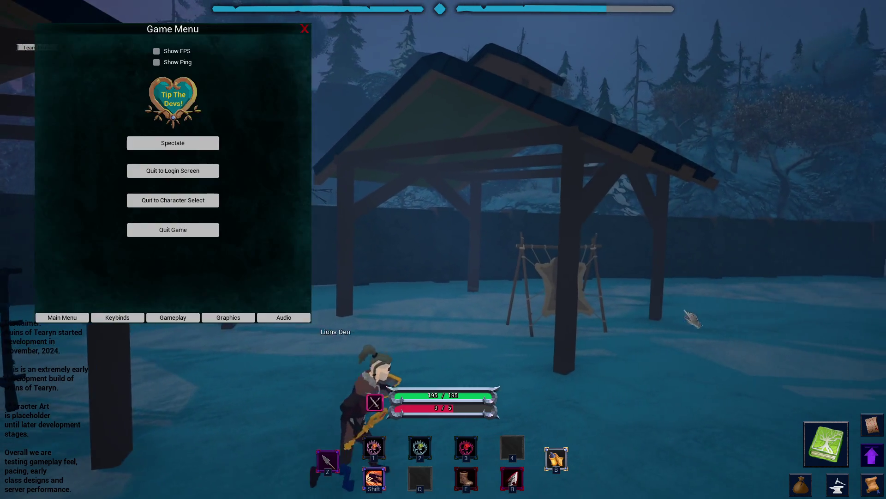
# - Re-enter the game world with the level 11 archer, then switch back to the crafting blueprint
pyautogui.click(182, 201)
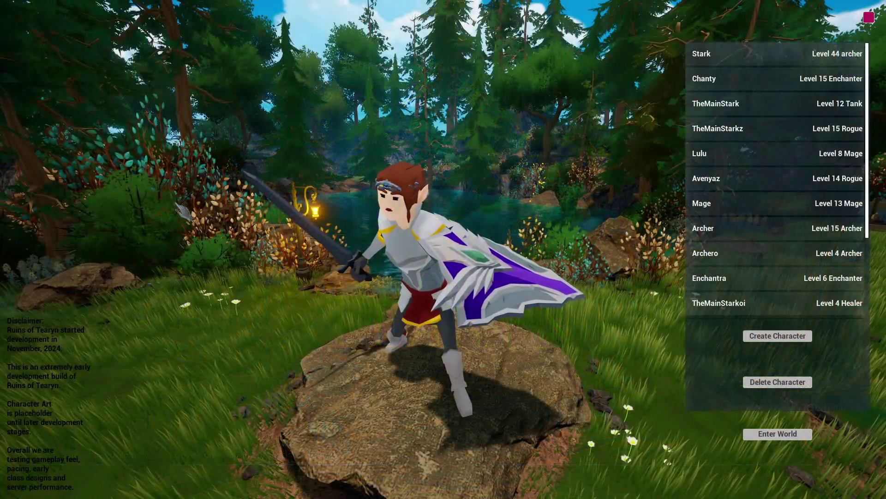
pyautogui.scroll(-5, 753, 305)
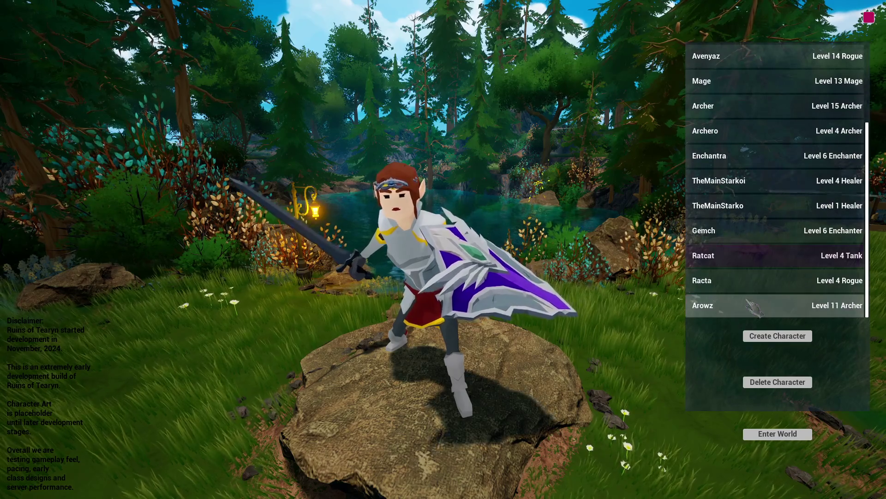
pyautogui.click(753, 307)
pyautogui.click(778, 434)
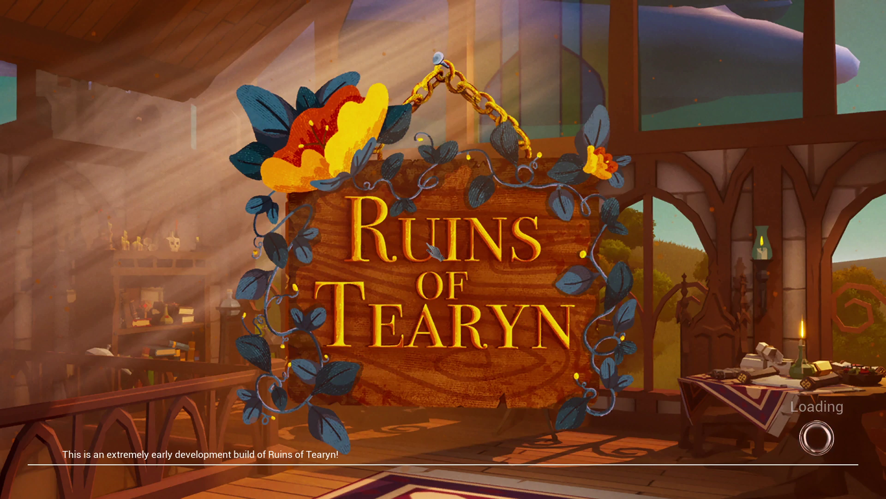
pyautogui.hotkey('alt', 'Tab')
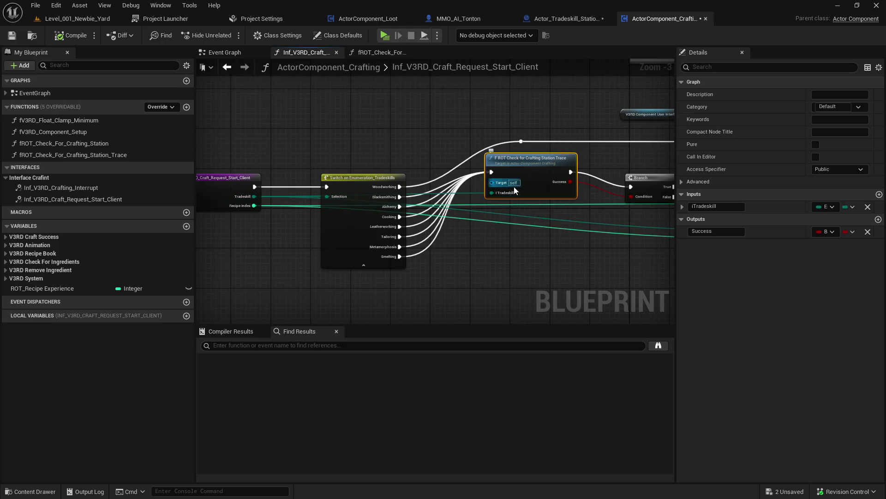
# - Show the Level_001_Newbie_Yard level, then bring the RuinsOfTearyn game window to the front
pyautogui.click(87, 22)
pyautogui.click(348, 161)
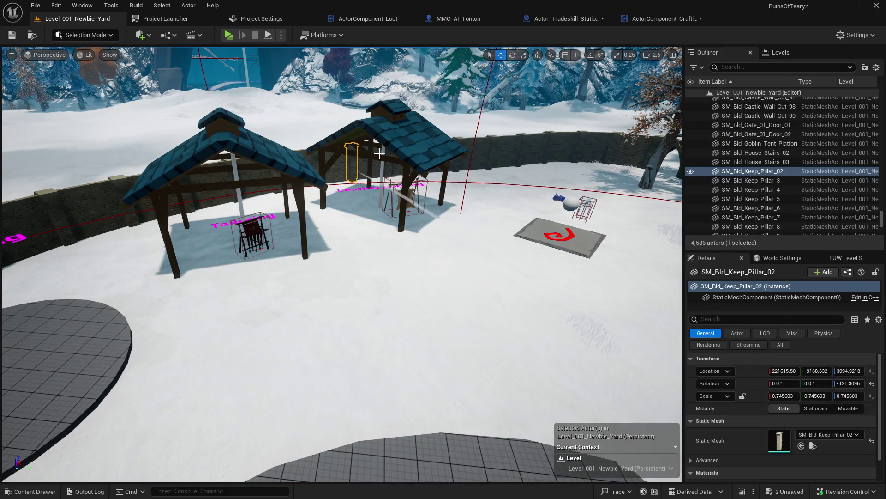
pyautogui.hotkey('alt', 'Tab')
pyautogui.hotkey('alt', 'Tab')
pyautogui.hotkey('alt', 'Tab')
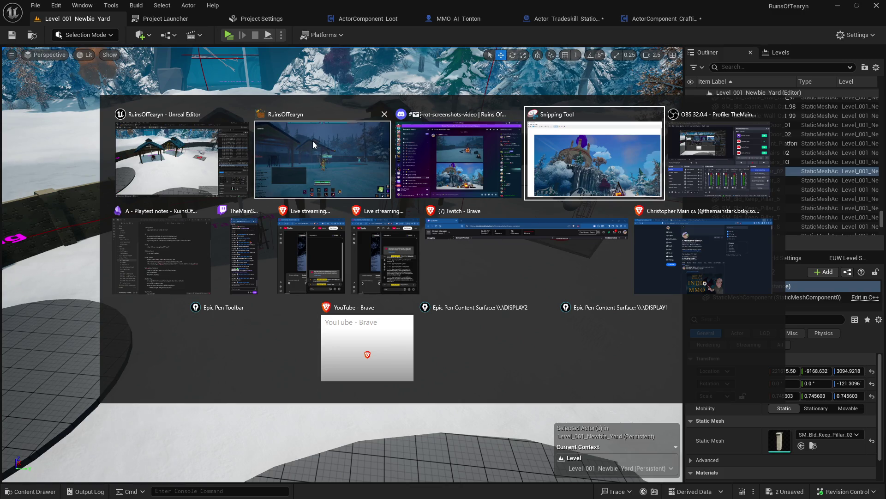
pyautogui.click(323, 159)
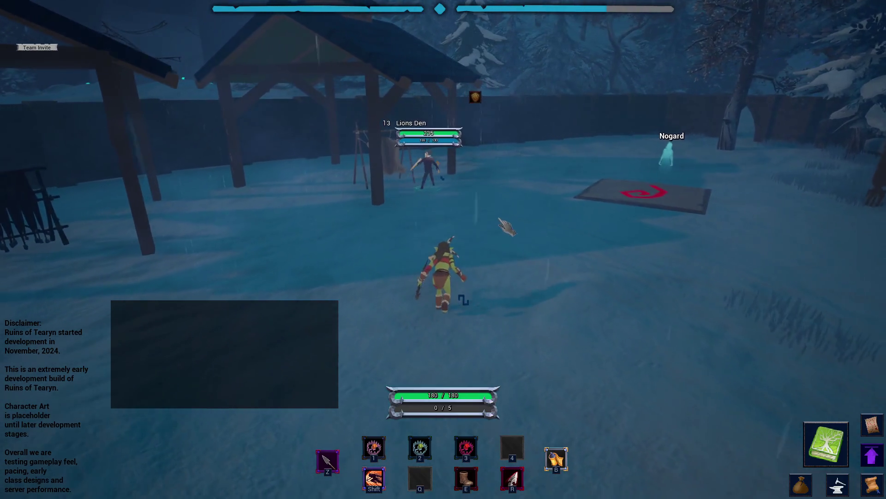
# - Switch the crafting window to Leatherworking and browse the recipes to select Crude Leather
pyautogui.click(845, 473)
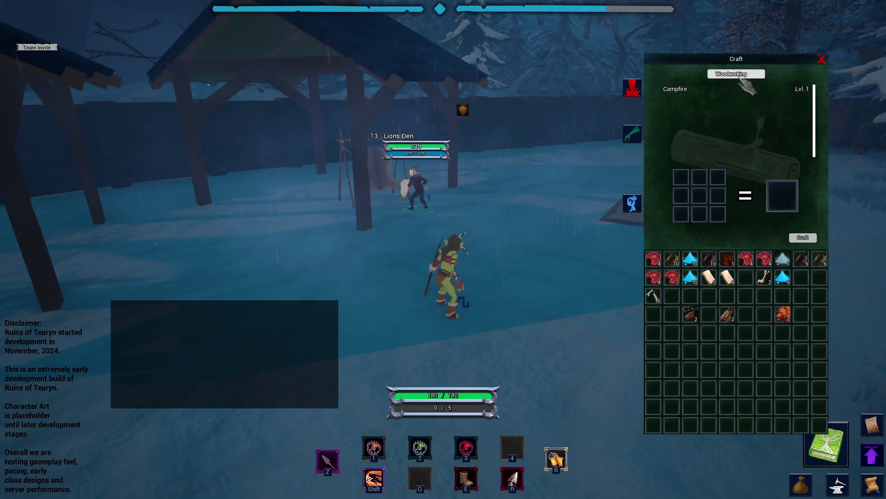
pyautogui.click(736, 74)
pyautogui.click(727, 117)
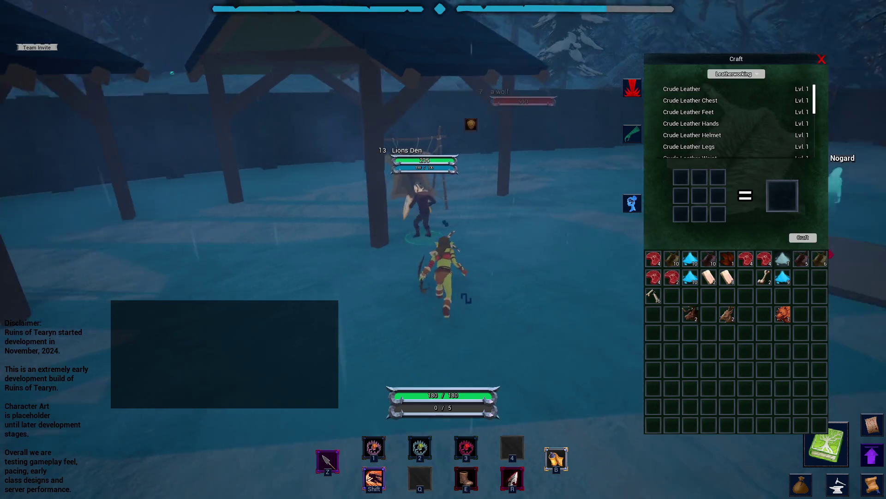
pyautogui.click(706, 101)
pyautogui.scroll(-5, 720, 121)
pyautogui.click(717, 121)
pyautogui.click(727, 146)
pyautogui.scroll(-5, 725, 143)
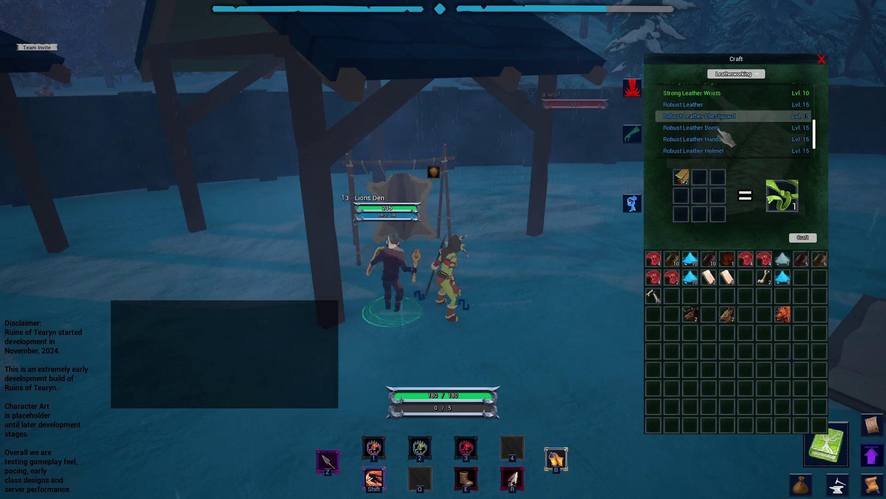
pyautogui.click(722, 133)
pyautogui.scroll(10, 720, 139)
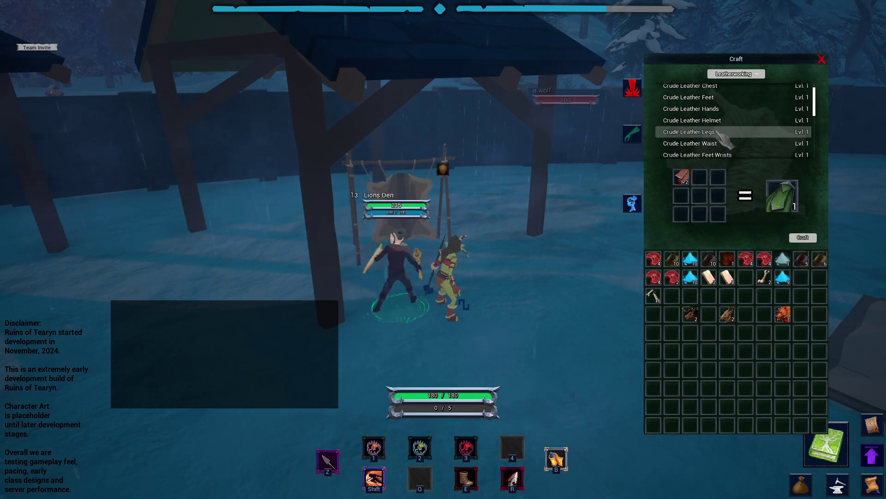
pyautogui.scroll(2, 720, 138)
pyautogui.click(683, 89)
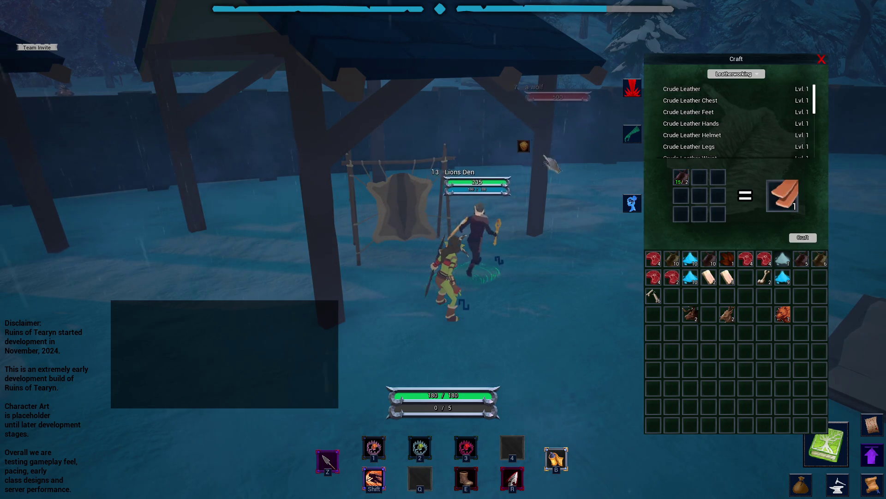
# - Attempt to craft Crude Leather, then walk the character up to the hide rack
pyautogui.click(803, 237)
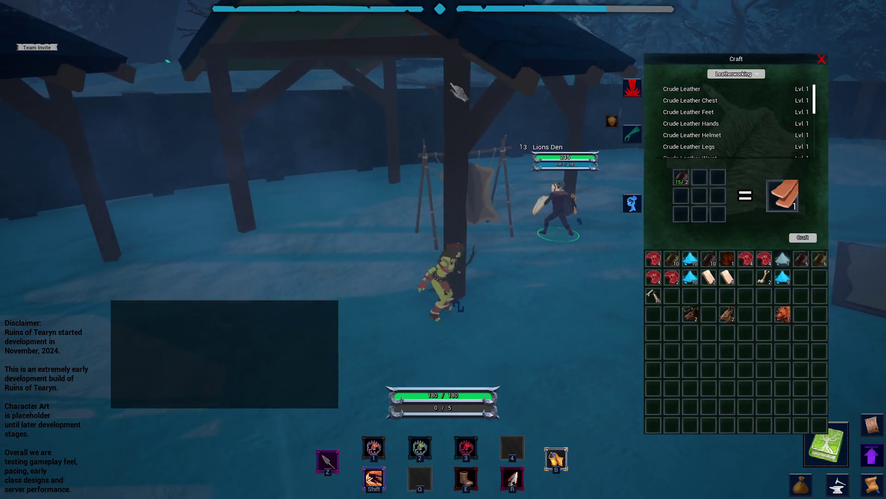
pyautogui.press('w')
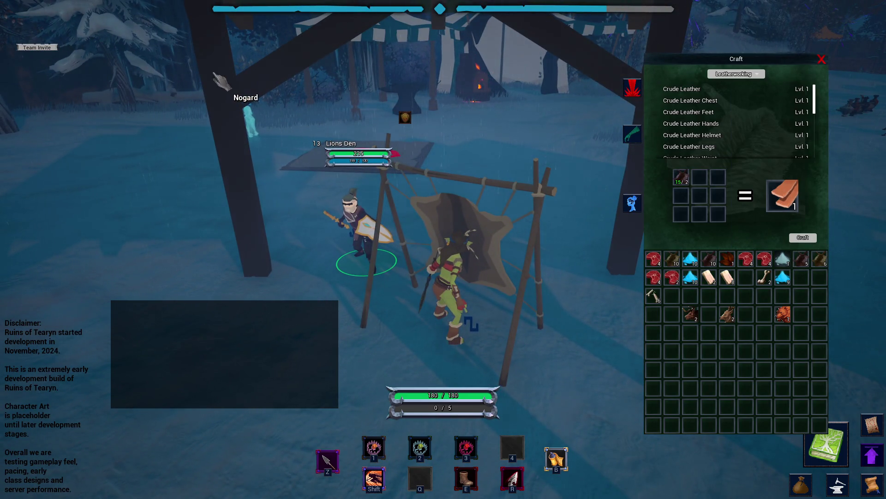
pyautogui.scroll(-3, 322, 120)
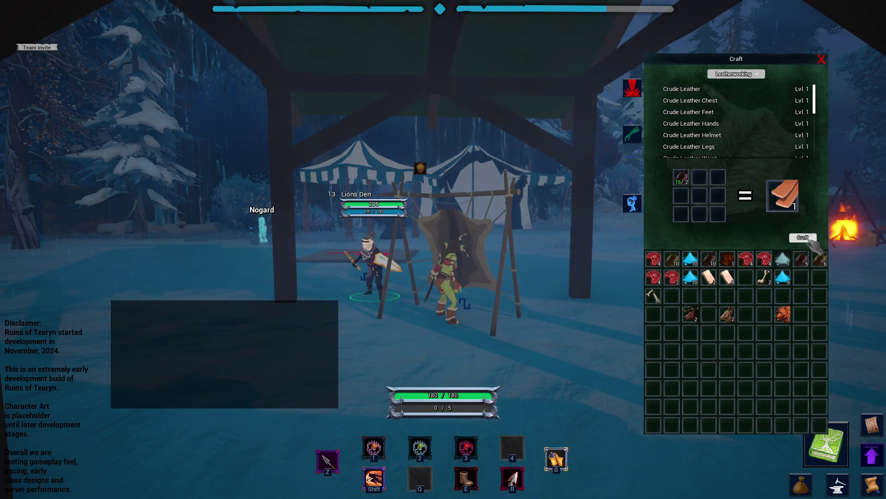
pyautogui.scroll(-2, 809, 244)
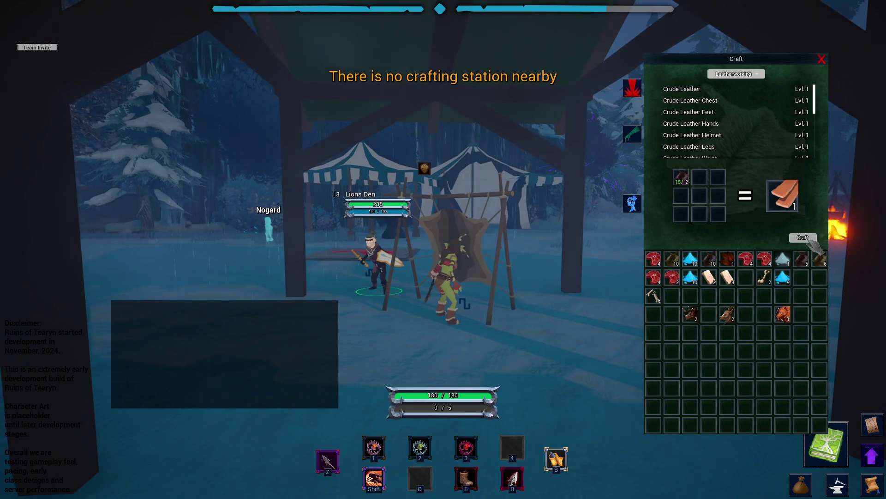
# - Retry Crude Leather beside the rack, then close the crafting window
pyautogui.scroll(-2, 808, 244)
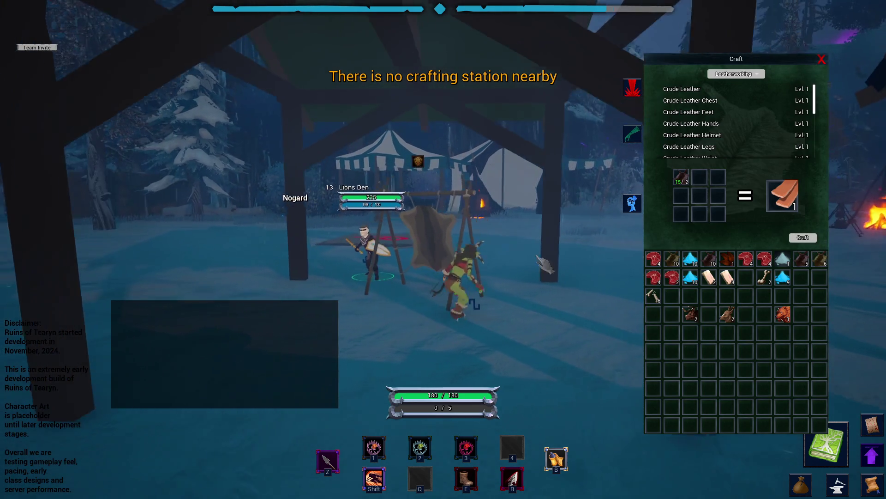
pyautogui.scroll(3, 808, 244)
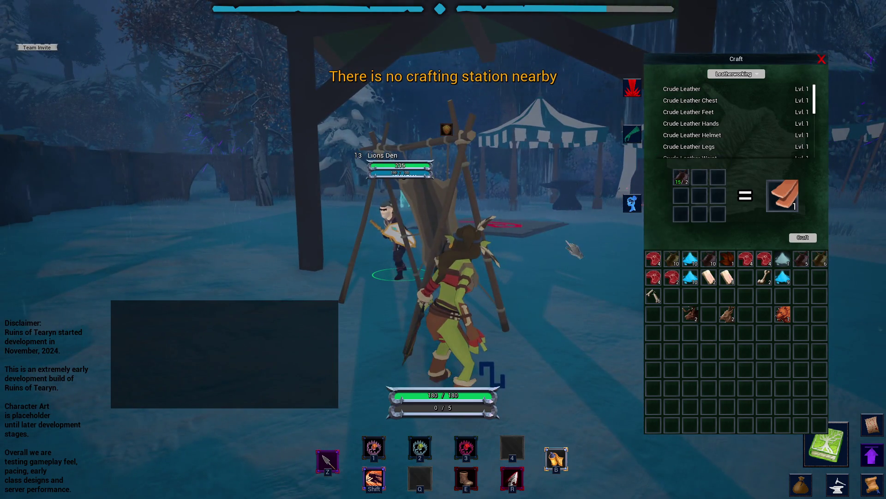
pyautogui.scroll(-3, 572, 249)
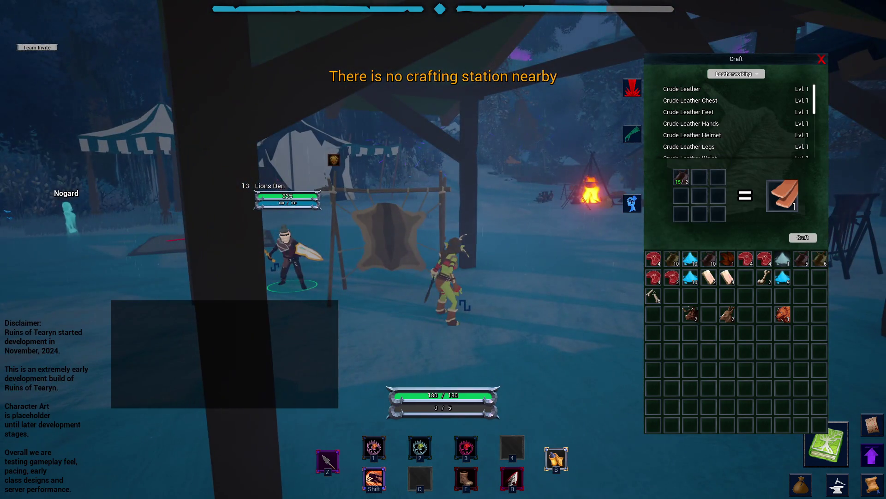
pyautogui.scroll(-3, 681, 185)
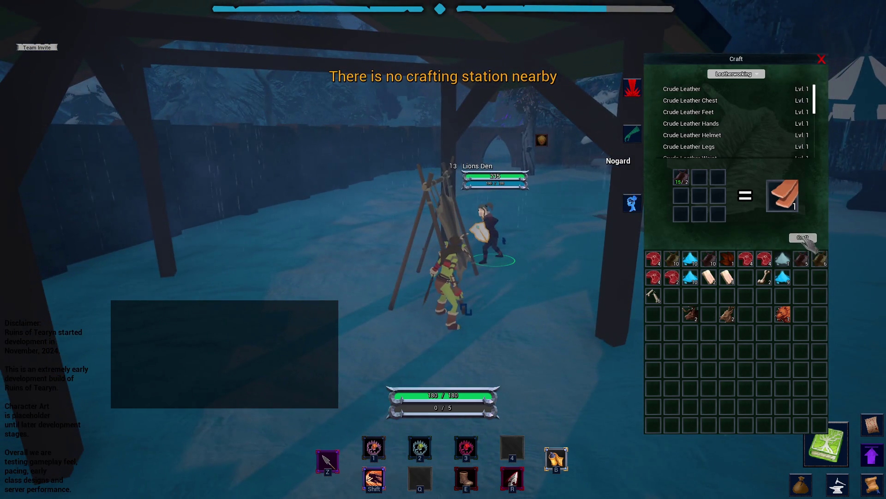
pyautogui.scroll(3, 813, 244)
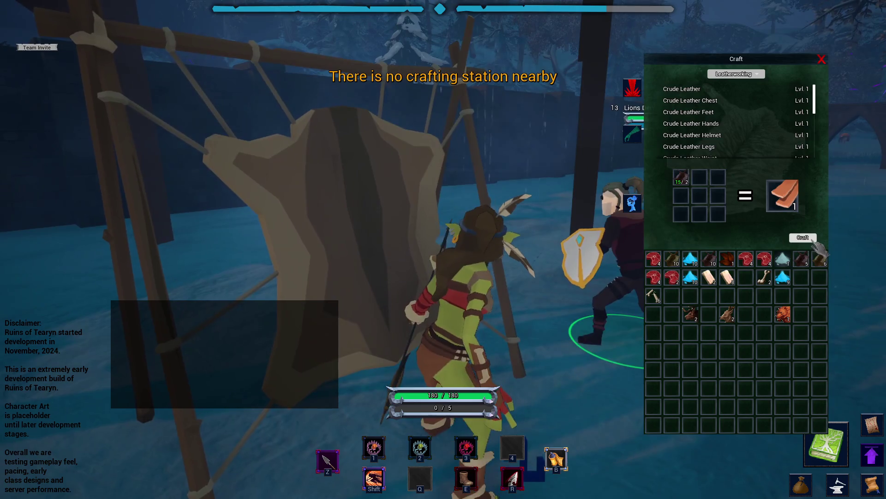
pyautogui.scroll(-3, 817, 249)
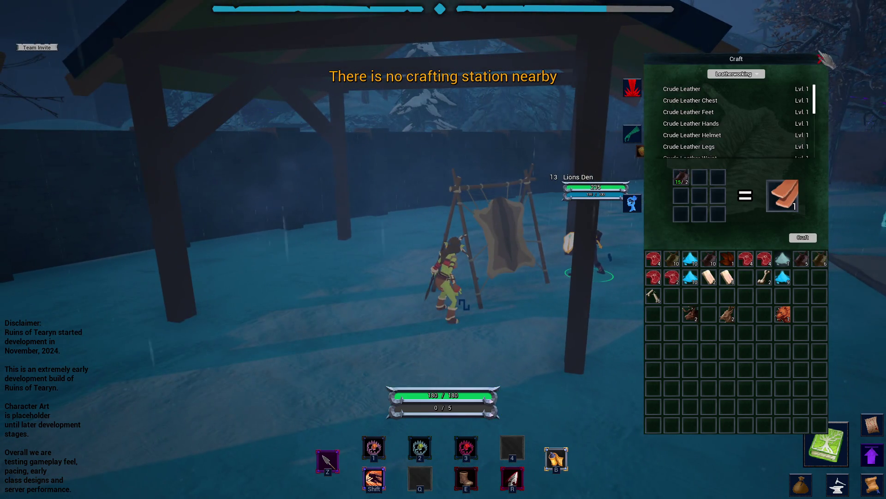
pyautogui.click(822, 59)
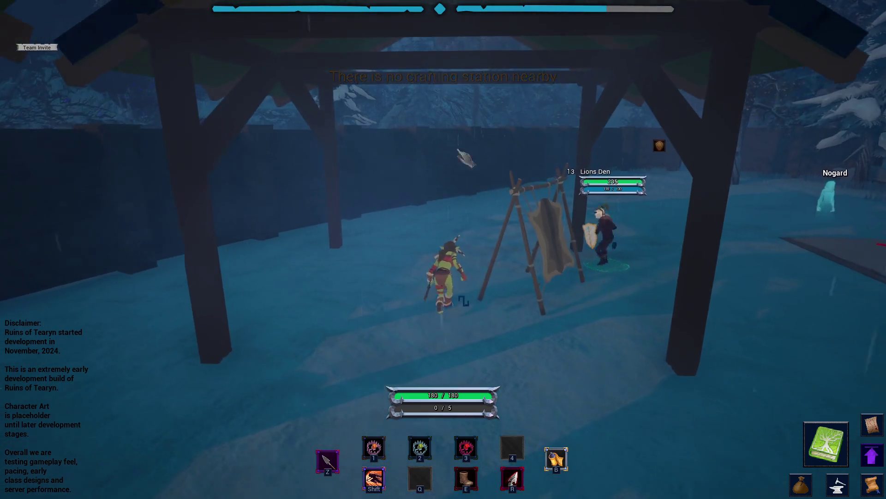
# - Reopen the crafting window and walk past the rack and back beside it
pyautogui.press('d')
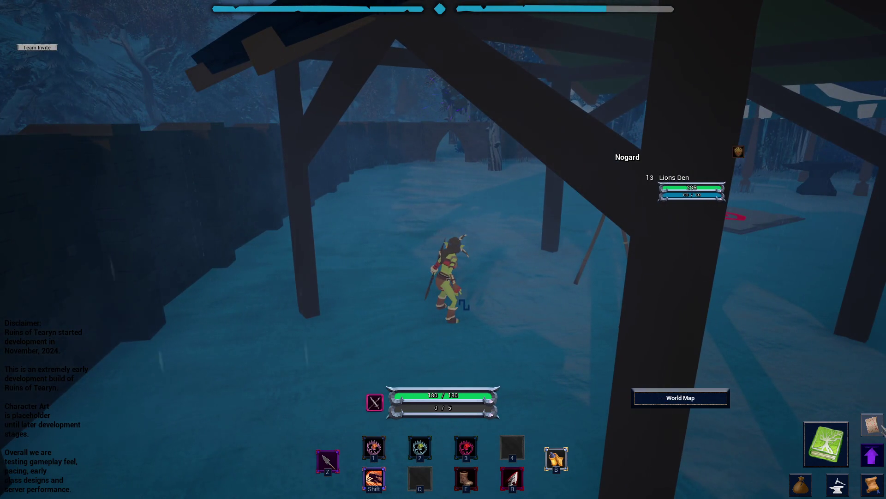
pyautogui.click(876, 459)
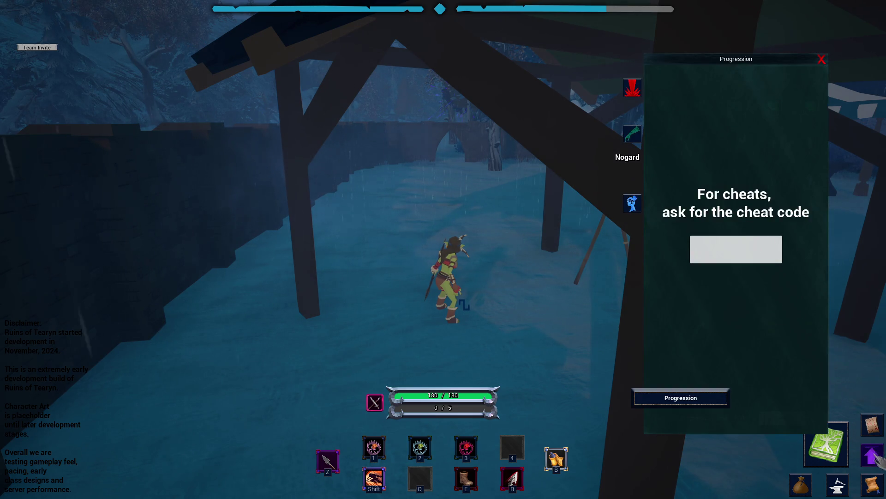
pyautogui.click(826, 444)
pyautogui.press('w')
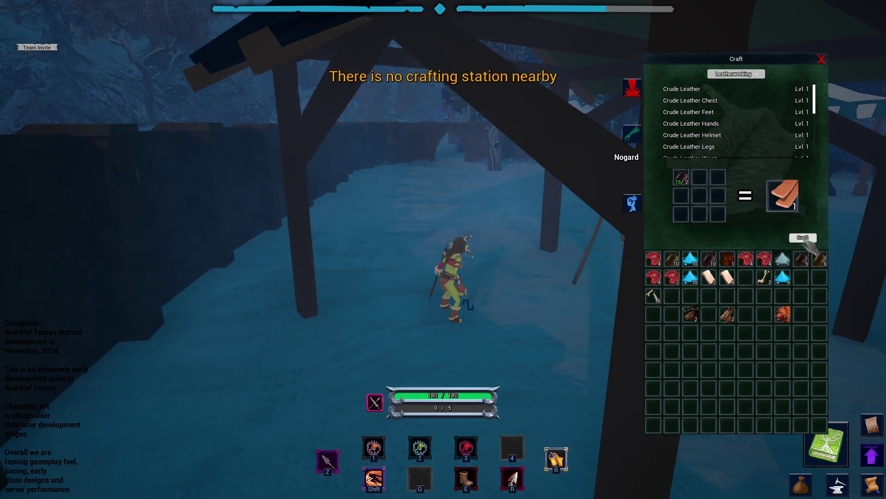
pyautogui.press('w')
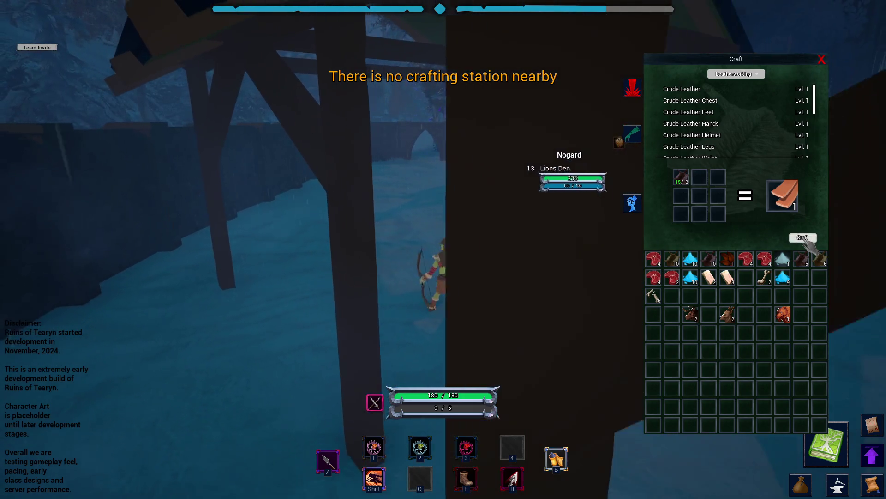
pyautogui.press('w')
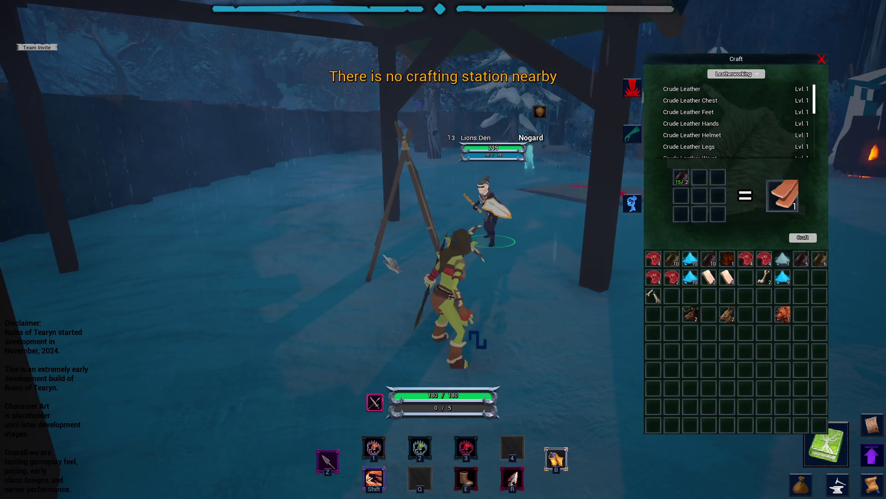
pyautogui.press('w')
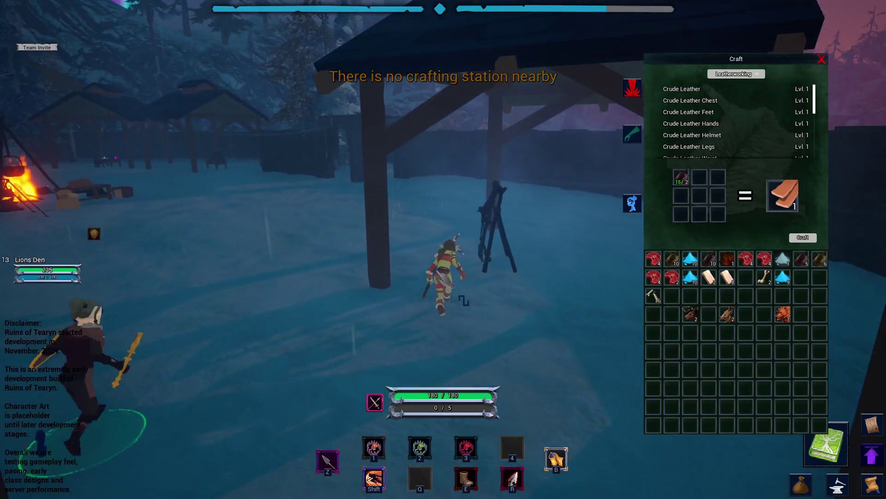
# - Open and close the game menu, return to Unreal Editor, and select the leather-rack shelter roof
pyautogui.press('w')
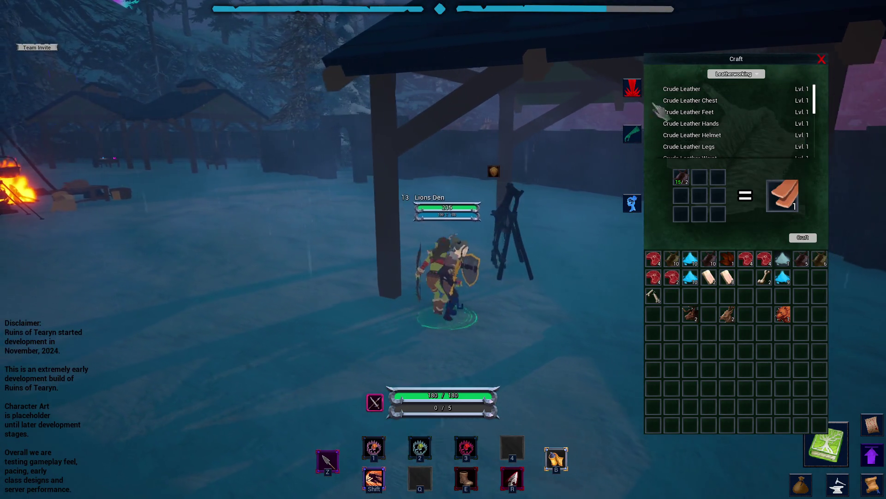
pyautogui.press('Escape')
pyautogui.press('Escape')
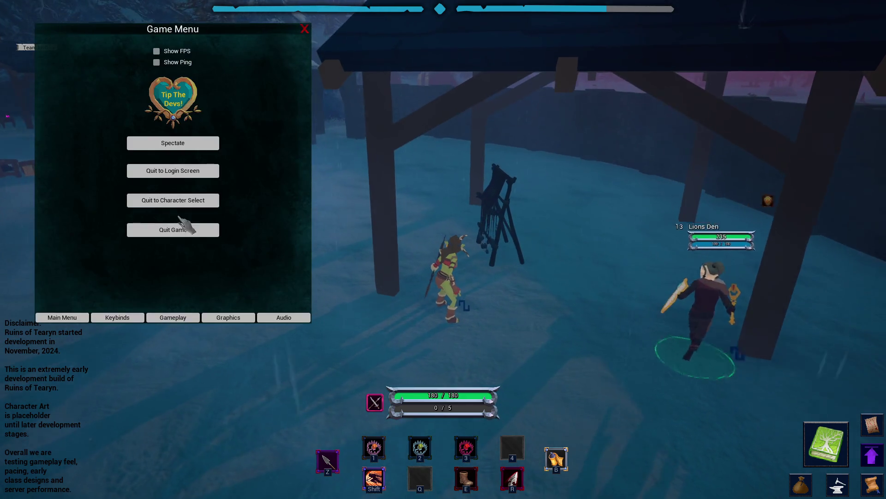
pyautogui.click(307, 31)
pyautogui.hotkey('alt', 'Tab')
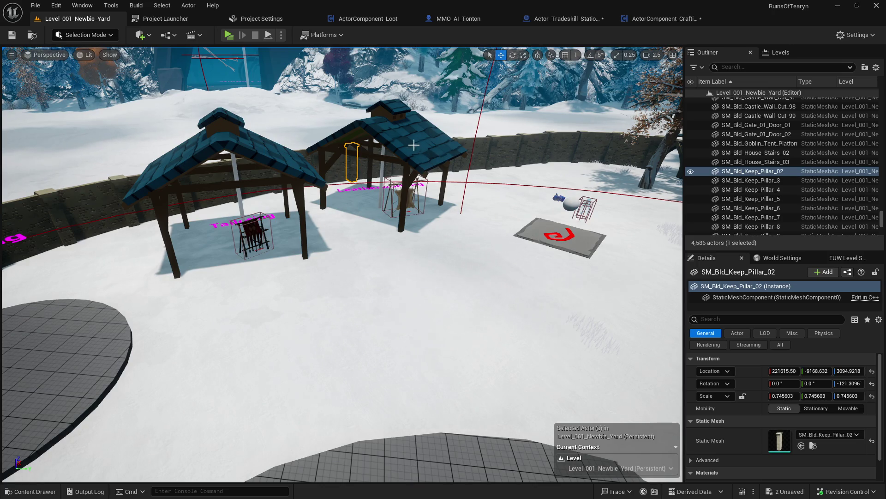
pyautogui.click(413, 145)
pyautogui.scroll(-1, 791, 425)
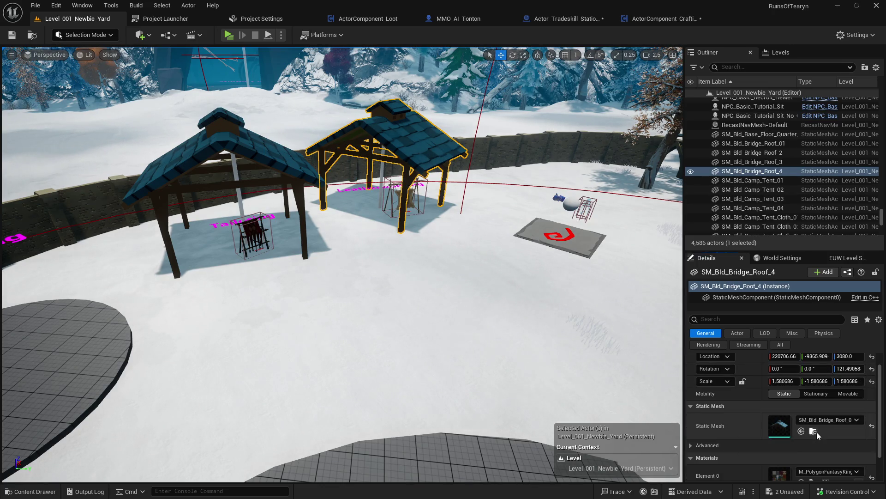
# - Select all 49 Misc meshes and load them into the Property Matrix
pyautogui.click(816, 431)
pyautogui.click(630, 277)
pyautogui.hotkey('ctrl', 'a')
pyautogui.rightClick(421, 239)
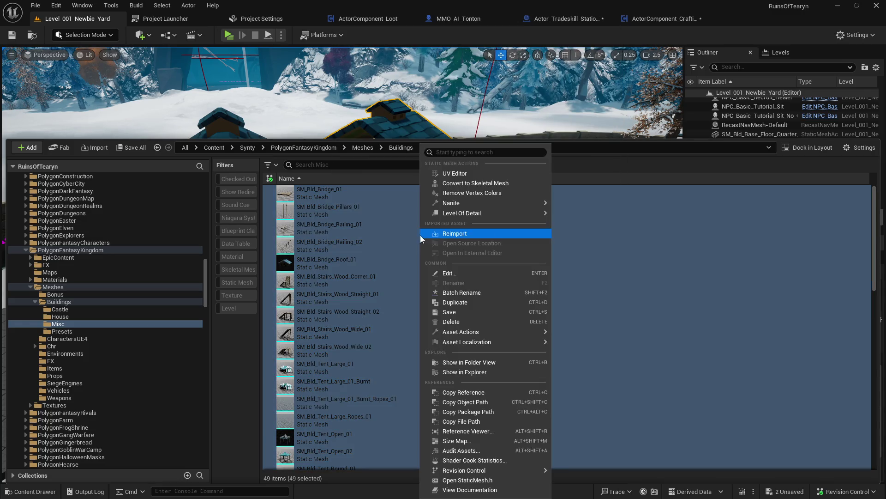
pyautogui.moveTo(493, 204)
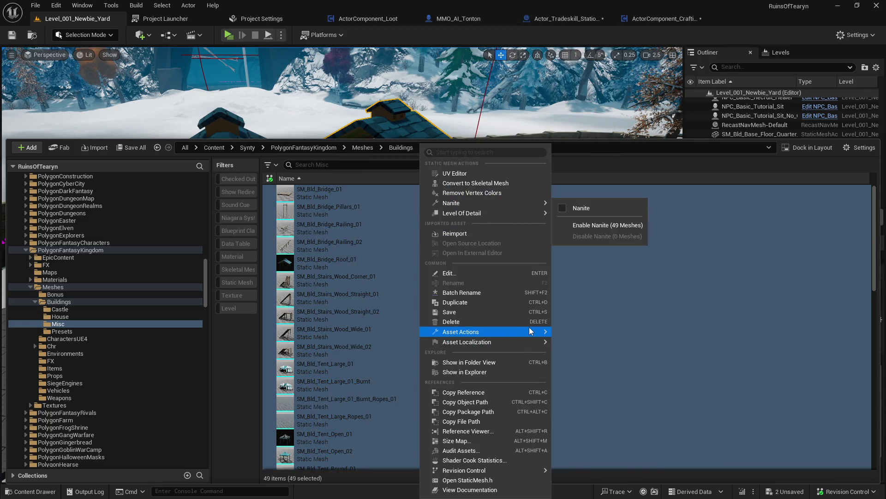
pyautogui.moveTo(530, 328)
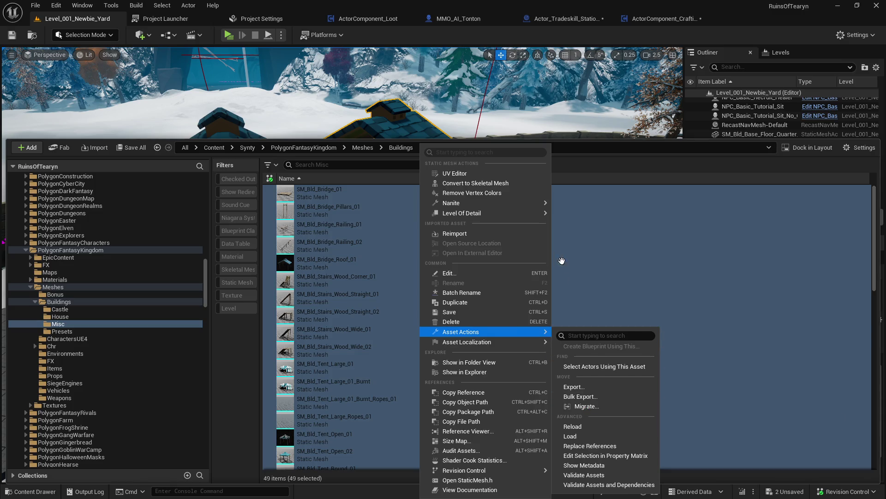
pyautogui.moveTo(525, 207)
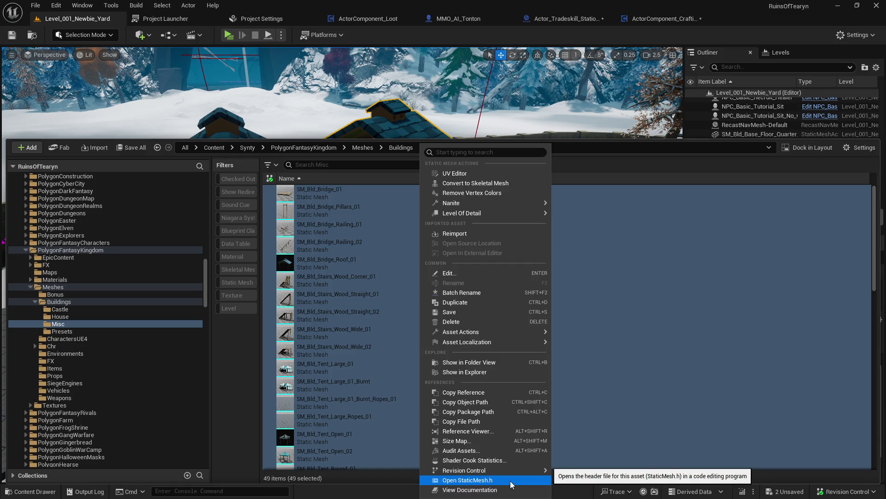
pyautogui.click(630, 455)
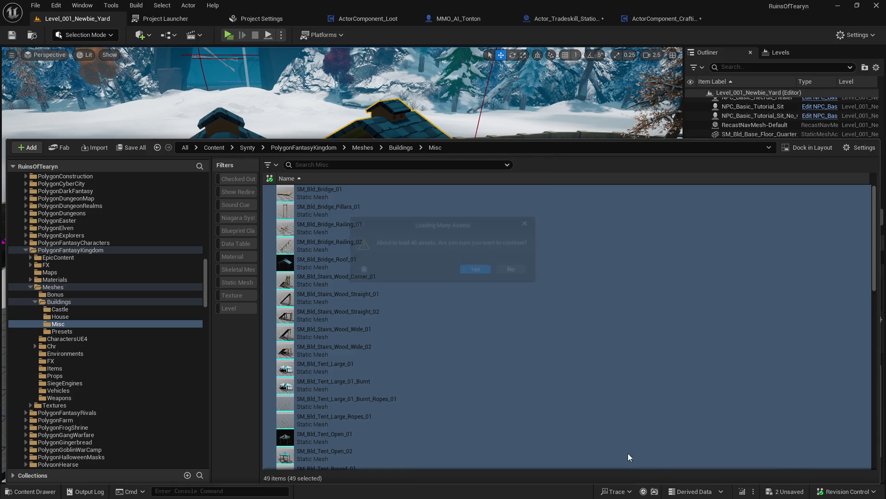
pyautogui.click(472, 269)
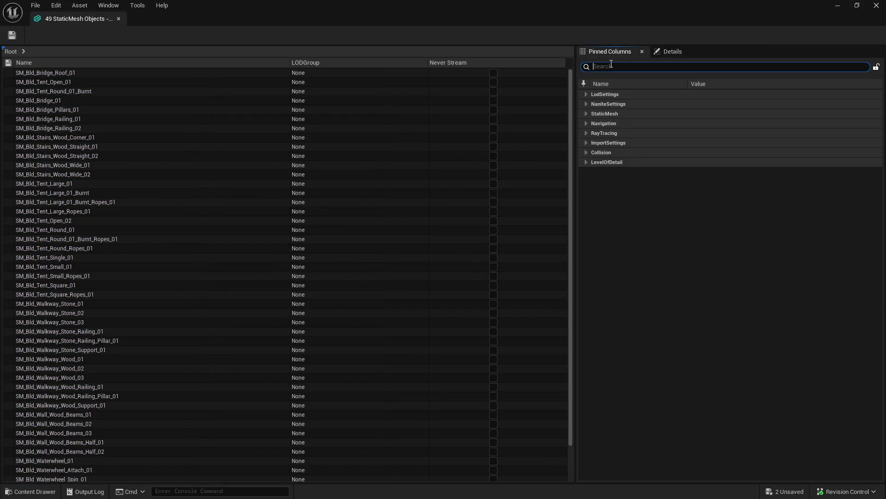
# - Set Collision Complexity to Use Complex Collision As Simple for every mesh, save, and close the matrix
pyautogui.write('collisio')
pyautogui.write('n')
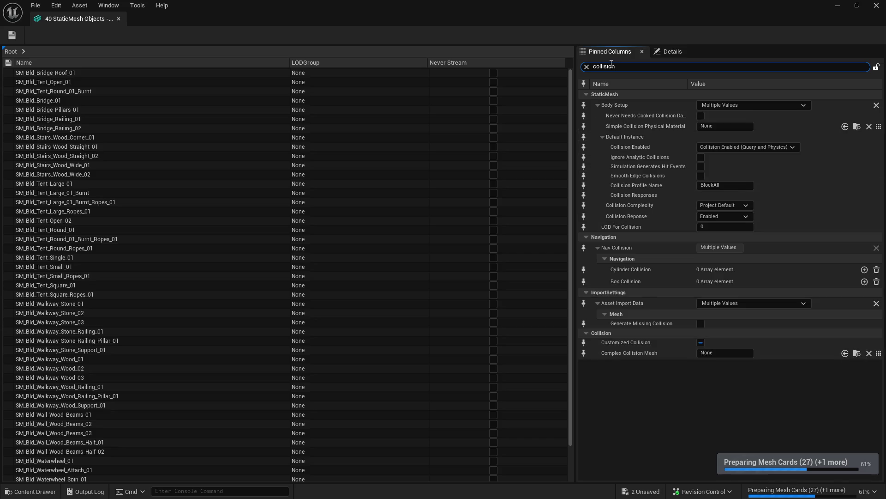
pyautogui.click(732, 207)
pyautogui.click(727, 243)
pyautogui.hotkey('ctrl', 's')
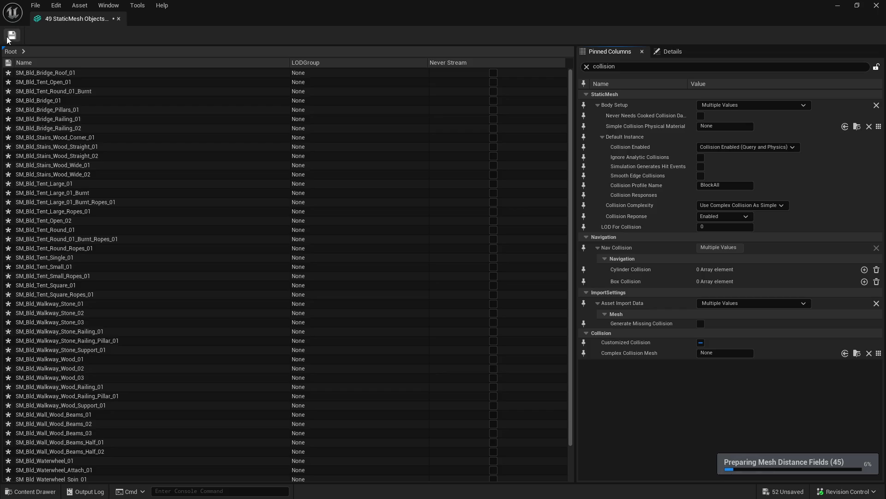
pyautogui.click(119, 18)
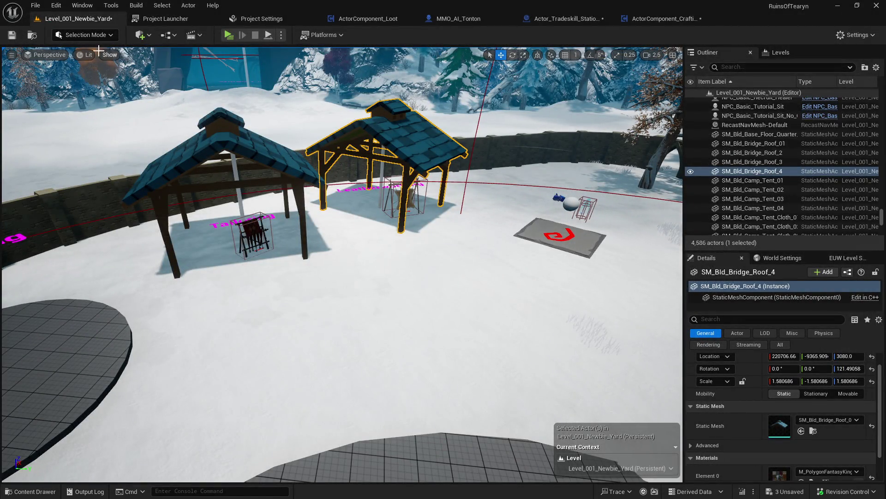
# - Save all unsaved content, including the level map
pyautogui.click(48, 55)
pyautogui.click(40, 54)
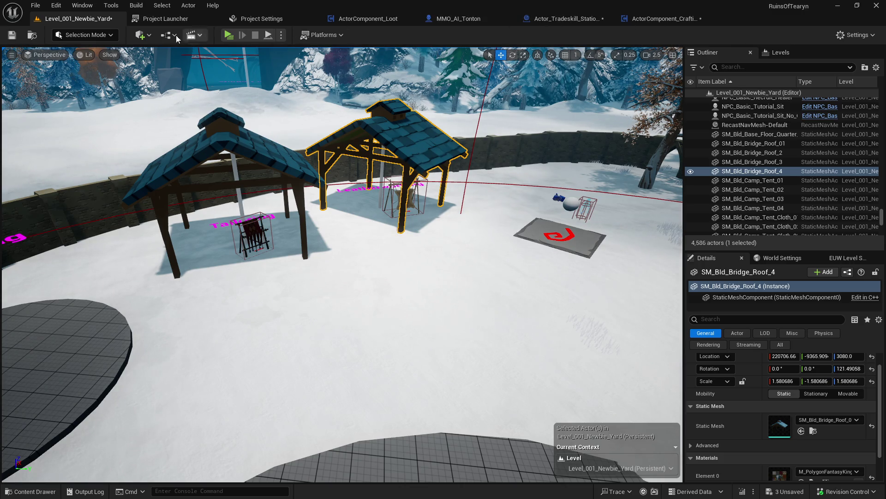
pyautogui.hotkey('ctrl', 'space')
pyautogui.click(132, 147)
pyautogui.click(508, 359)
pyautogui.click(510, 356)
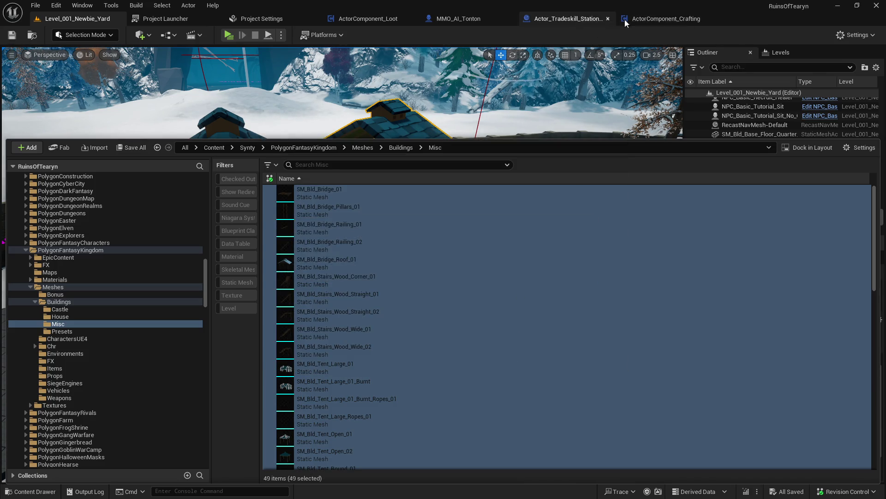
# - Review and save the ActorComponent_Crafting trace graph, then show the Level_001 map in content
pyautogui.click(658, 20)
pyautogui.moveTo(397, 182); pyautogui.dragTo(241, 207)
pyautogui.moveTo(540, 222); pyautogui.dragTo(277, 202)
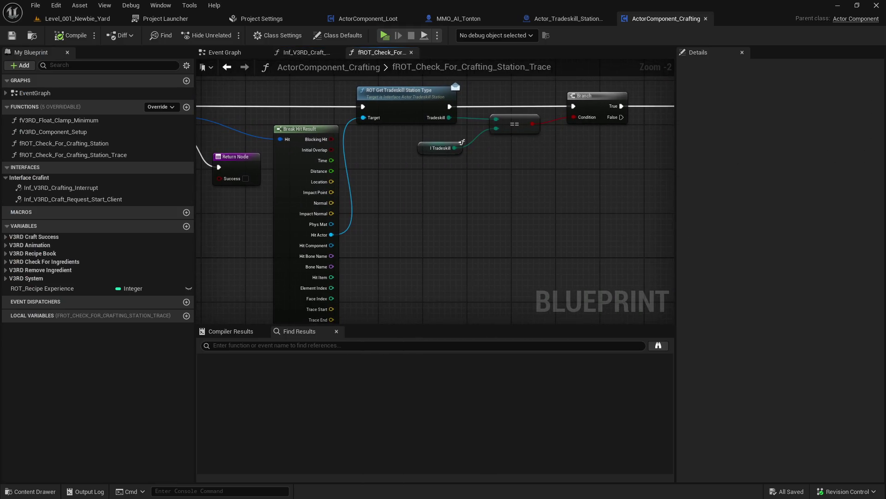
pyautogui.moveTo(481, 211); pyautogui.dragTo(345, 232)
pyautogui.scroll(-2, 491, 245)
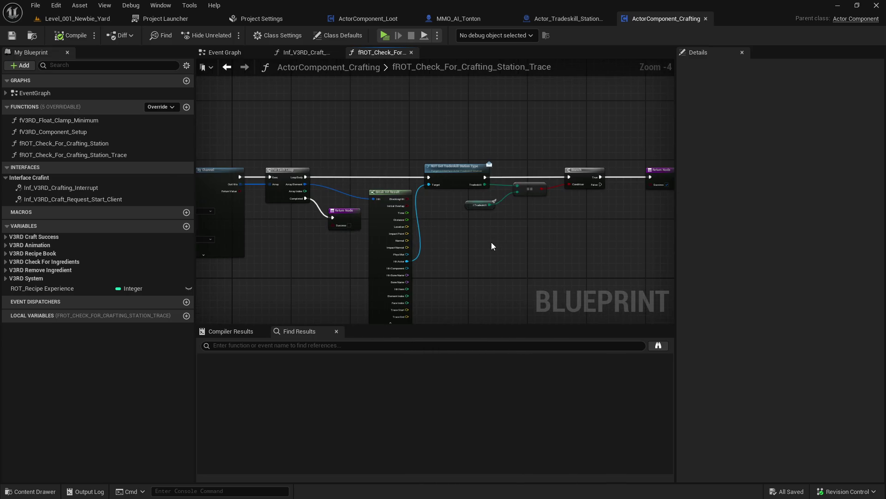
pyautogui.scroll(3, 458, 210)
pyautogui.scroll(-2, 467, 207)
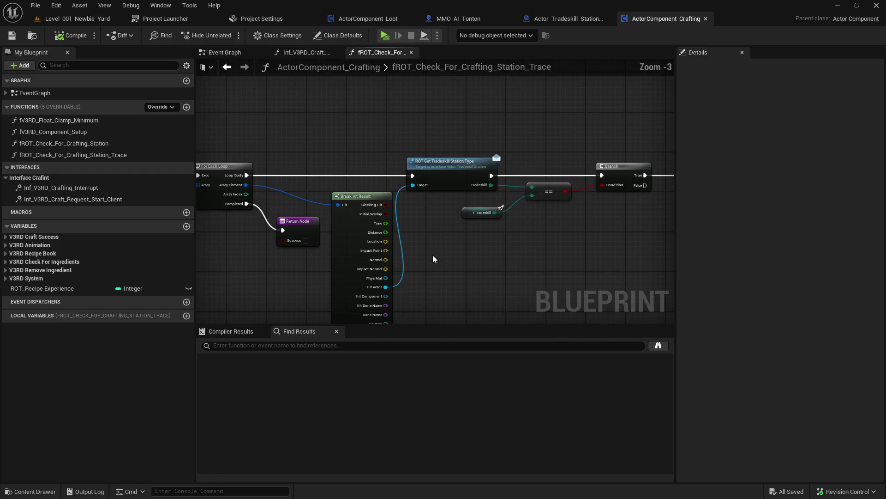
pyautogui.click(459, 205)
pyautogui.click(491, 251)
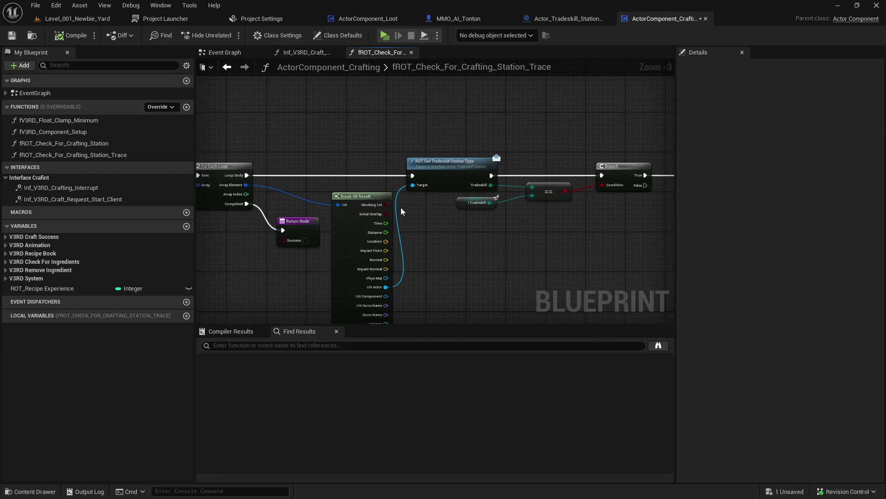
pyautogui.click(12, 36)
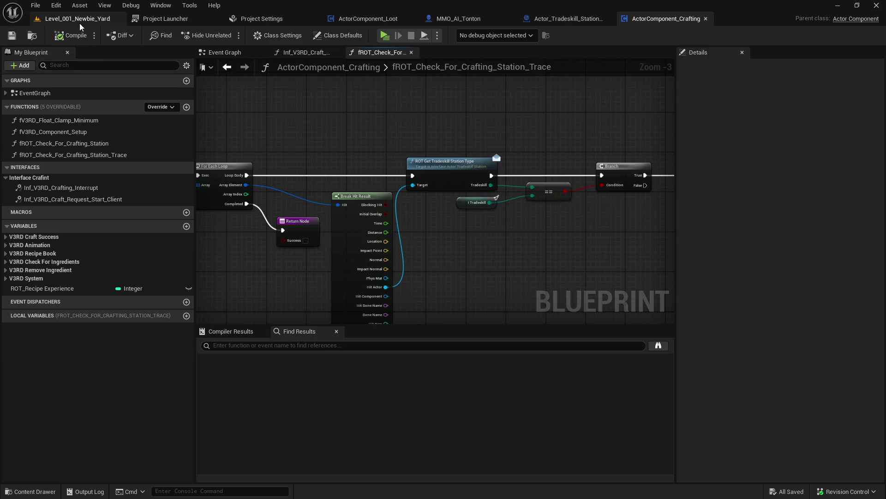
pyautogui.click(79, 24)
pyautogui.click(34, 37)
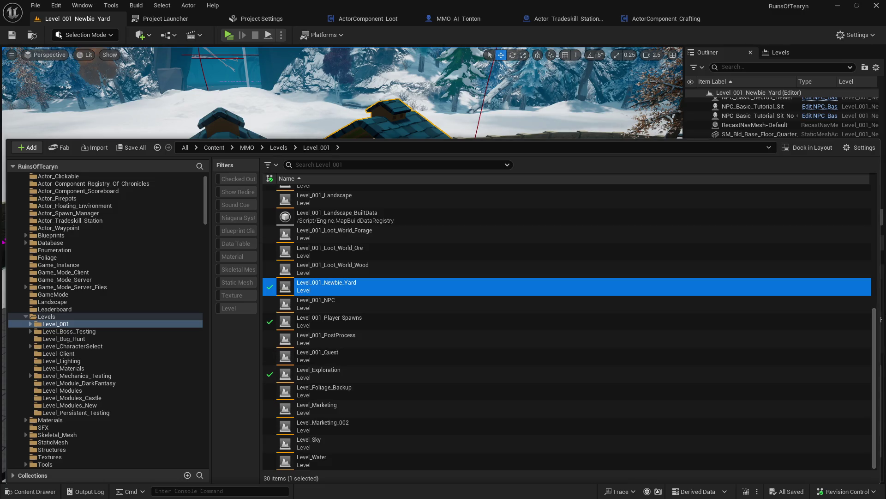
# - Submit the changed content to revision control with the description 'dasdasd'
pyautogui.click(847, 491)
pyautogui.click(780, 394)
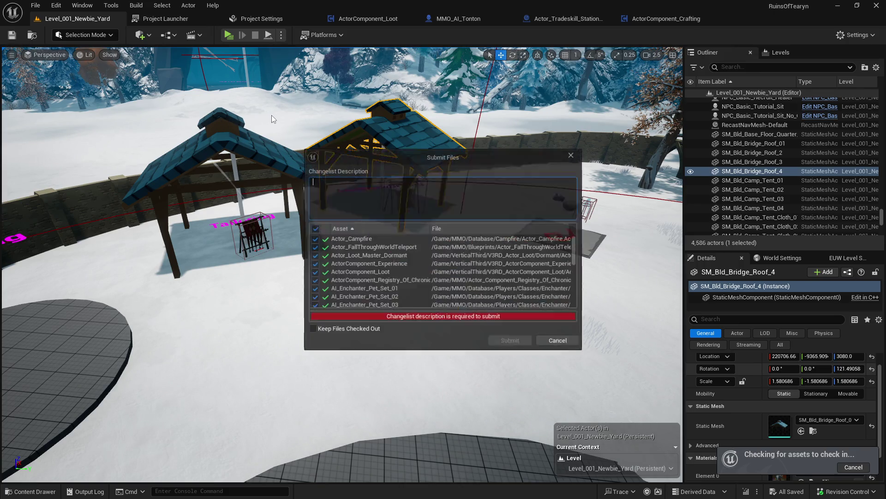
pyautogui.scroll(-10, 469, 258)
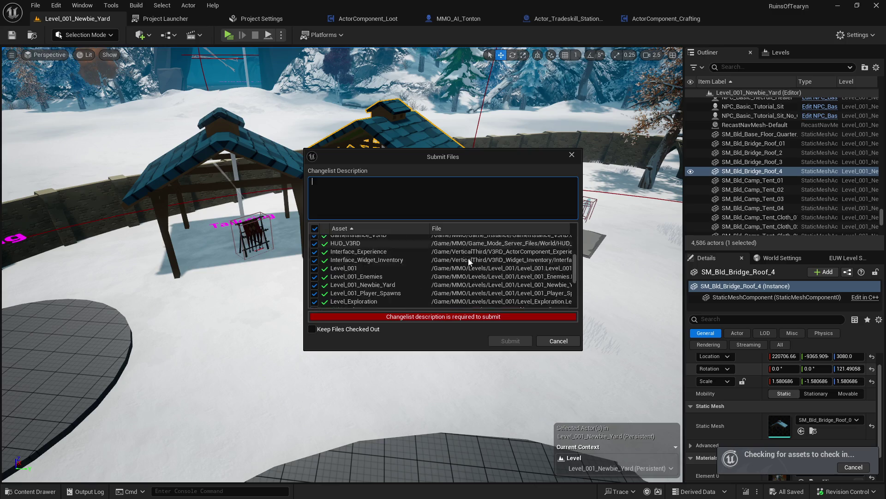
pyautogui.scroll(10, 433, 256)
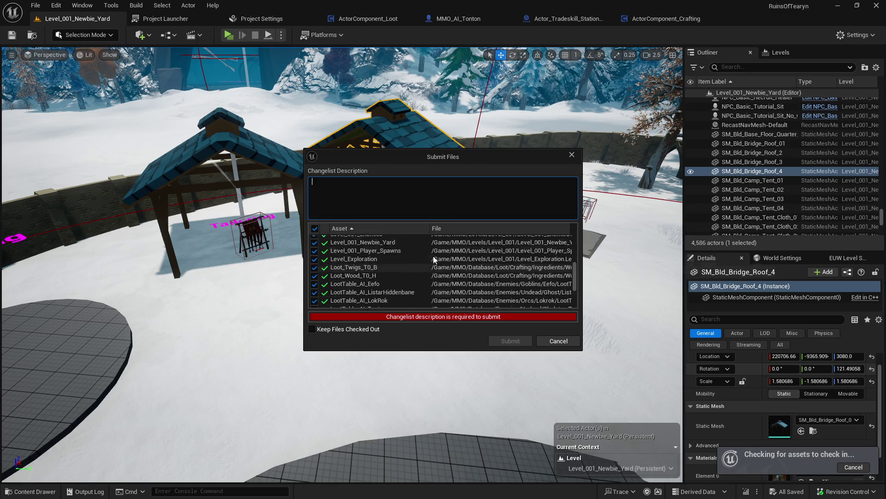
pyautogui.write('dasdasd')
pyautogui.click(511, 342)
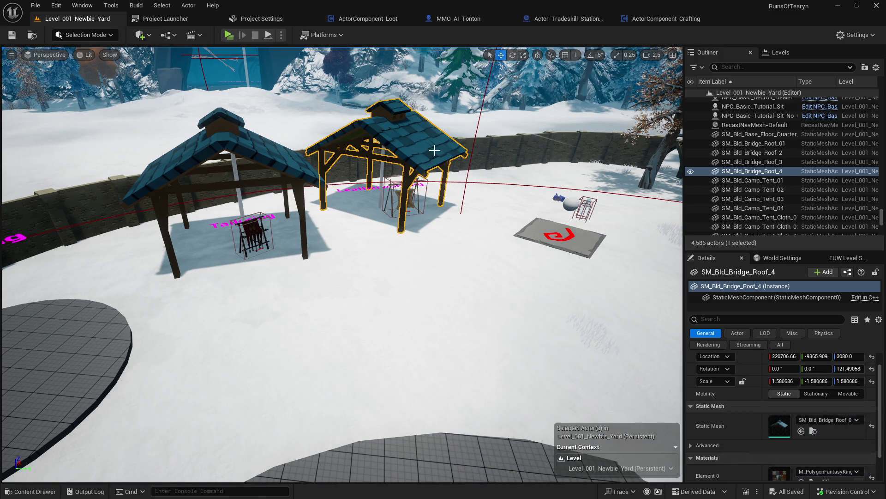
pyautogui.click(256, 151)
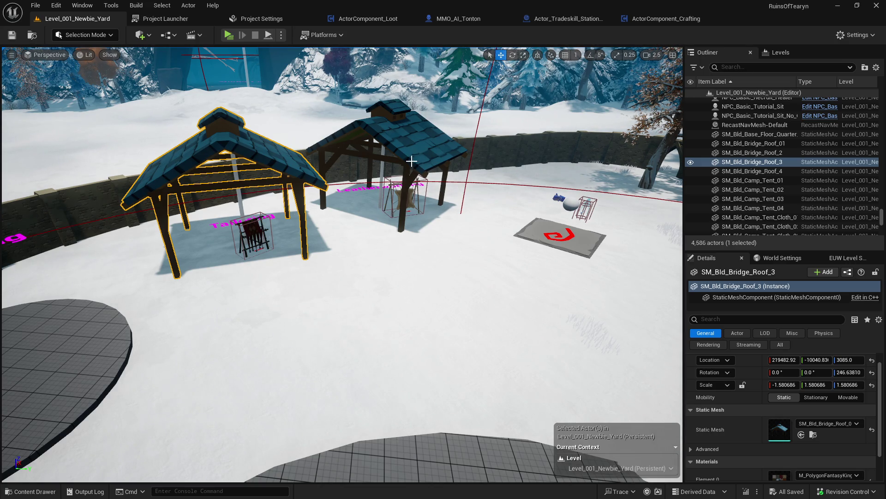
pyautogui.click(412, 159)
pyautogui.press('Escape')
pyautogui.click(564, 19)
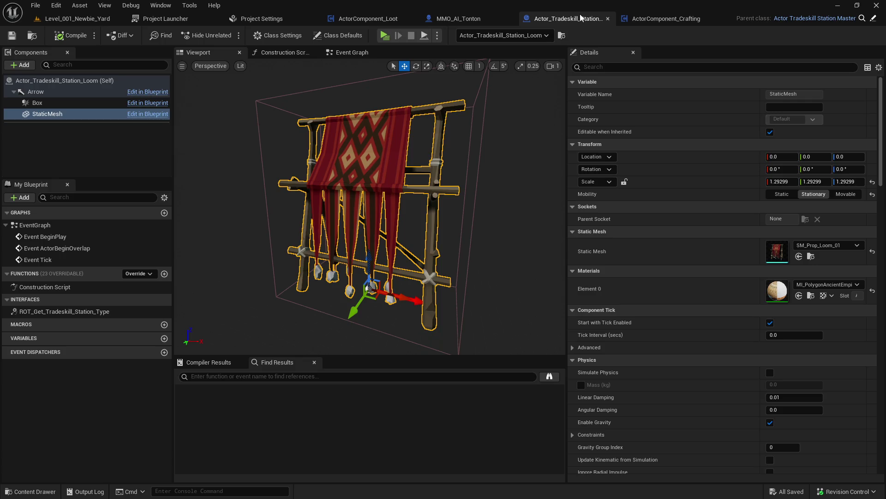
pyautogui.click(77, 18)
pyautogui.click(296, 159)
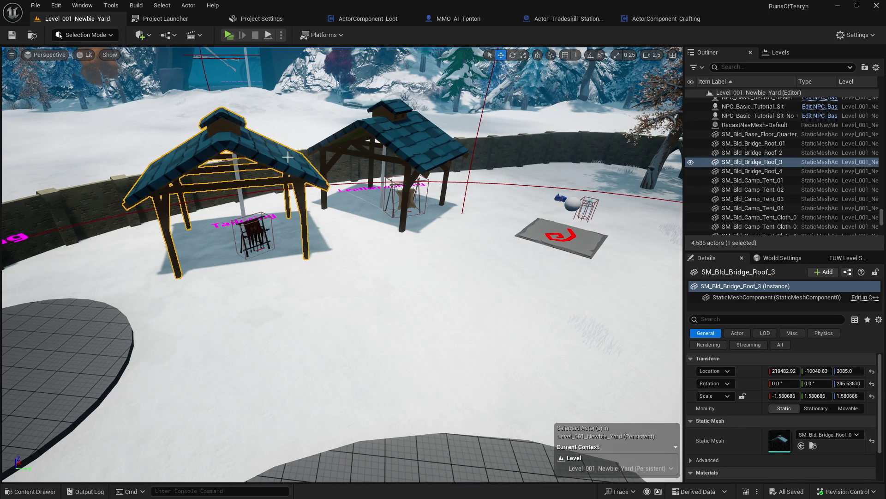
pyautogui.click(571, 20)
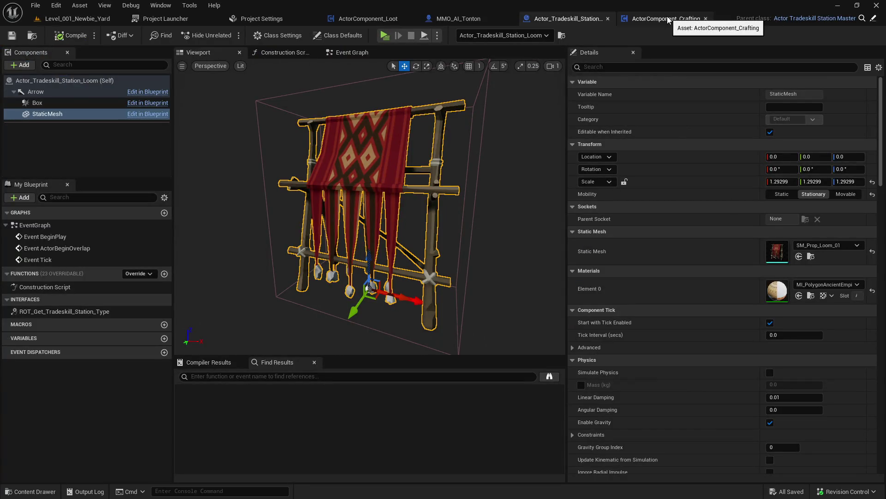
pyautogui.moveTo(880, 134)
pyautogui.mouseDown()
pyautogui.moveTo(879, 309)
pyautogui.moveTo(655, 79)
pyautogui.mouseUp()
pyautogui.click(644, 67)
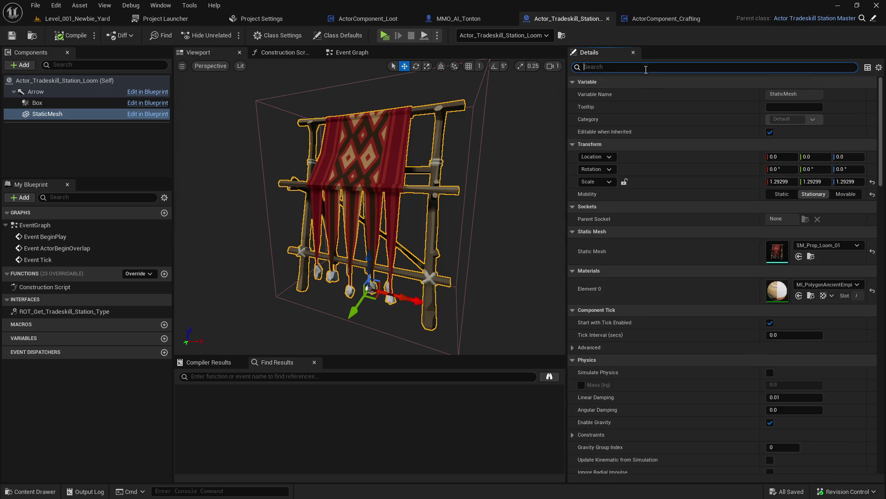
pyautogui.write('coll')
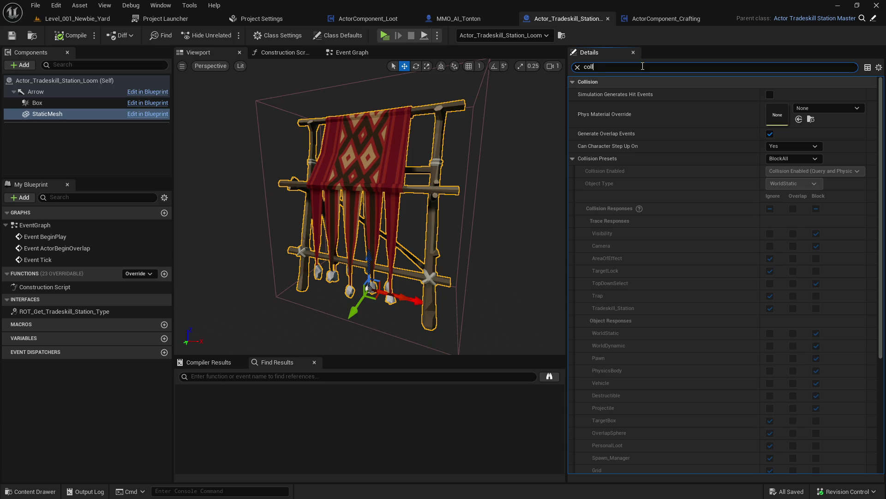
pyautogui.click(44, 102)
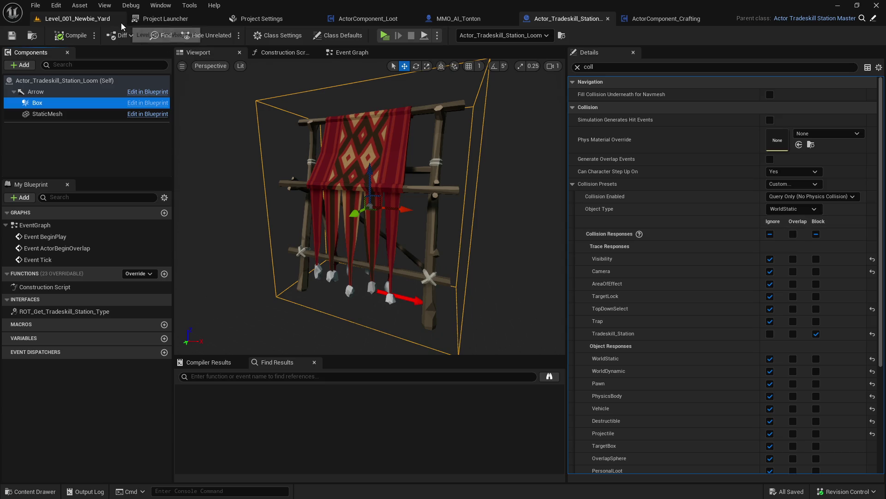
pyautogui.click(94, 23)
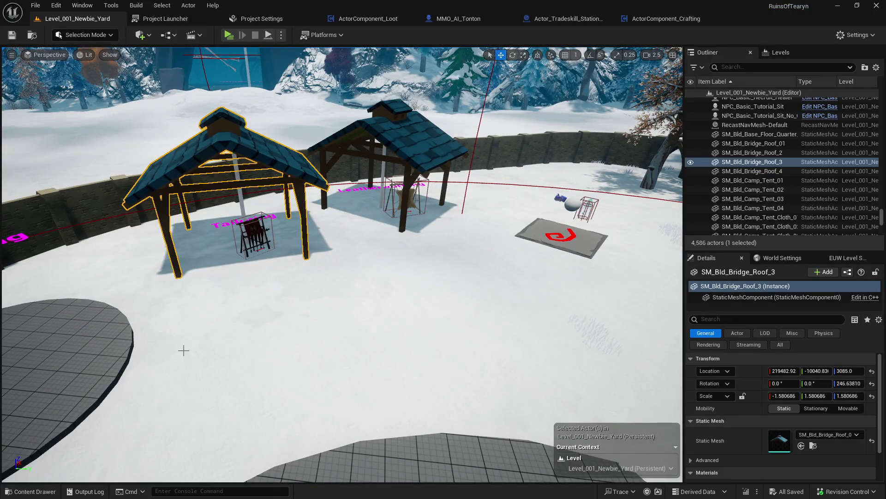
# - Make Level_Exploration the current level from the sublevel list
pyautogui.moveTo(146, 91); pyautogui.dragTo(146, 138)
pyautogui.click(781, 52)
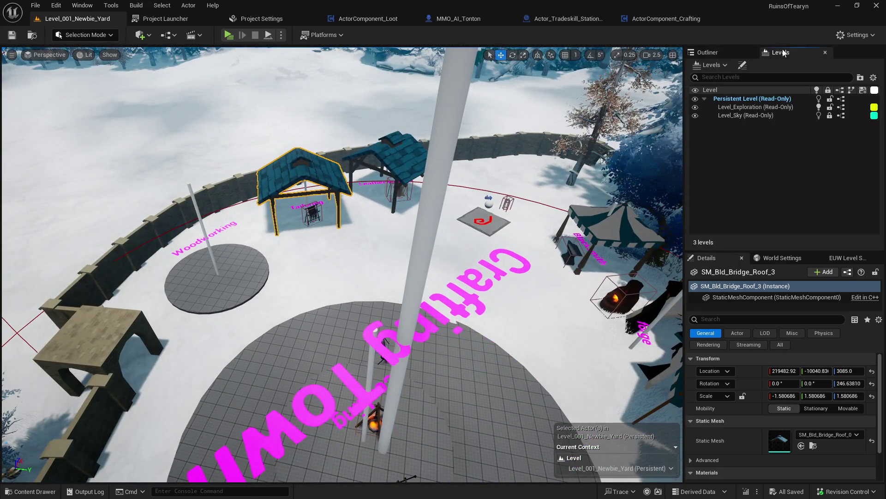
pyautogui.doubleClick(750, 109)
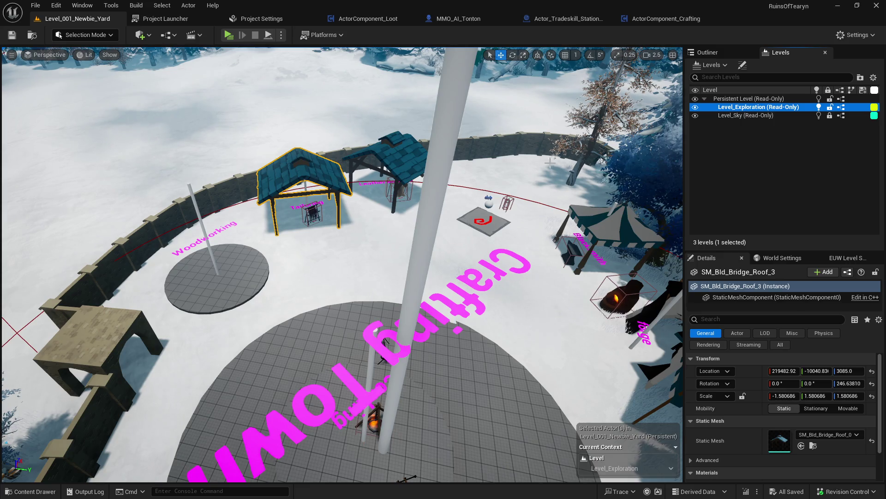
# - Search content for 'overri', place Actor_PlayerStart_Override in the yard, and check out Level_Exploration
pyautogui.moveTo(474, 135); pyautogui.dragTo(473, 100)
pyautogui.hotkey('ctrl', 'space')
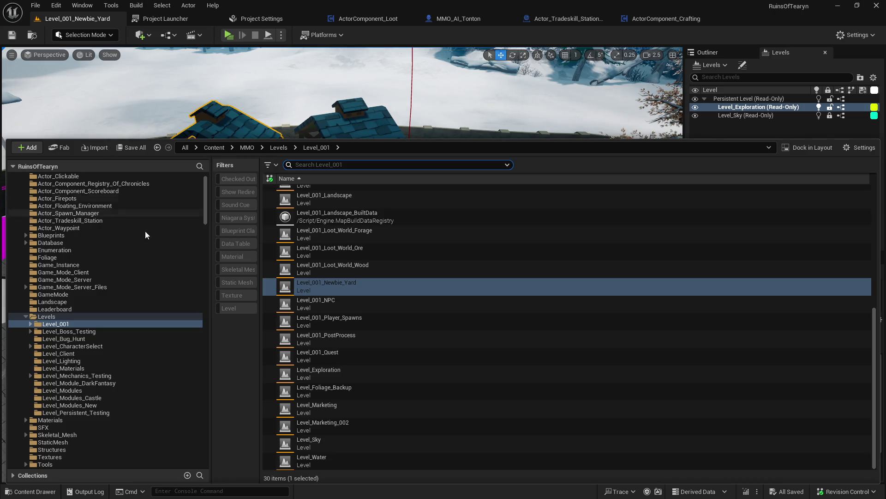
pyautogui.scroll(2, 206, 185)
pyautogui.click(111, 186)
pyautogui.click(412, 165)
pyautogui.write('overri')
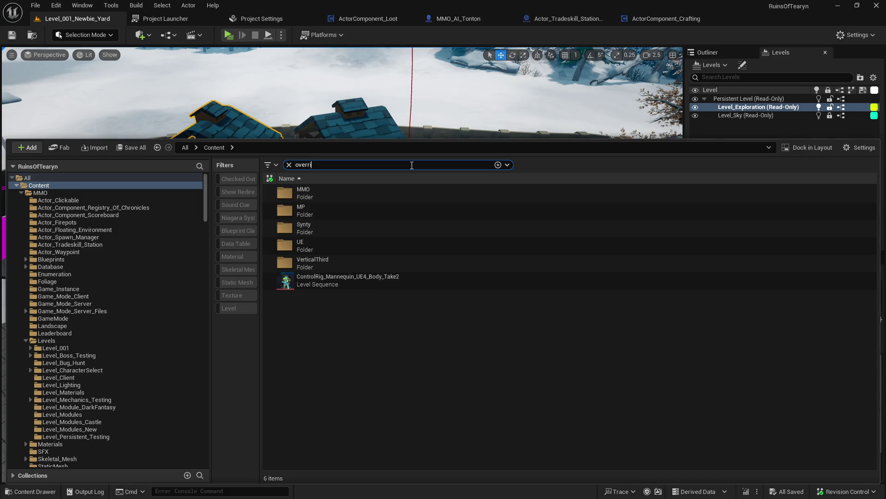
pyautogui.click(465, 196)
pyautogui.moveTo(465, 196); pyautogui.dragTo(334, 279)
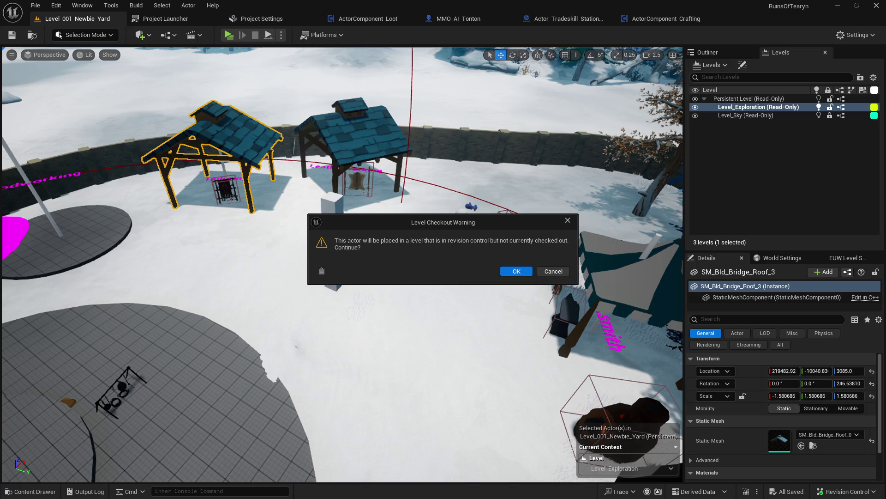
pyautogui.click(516, 272)
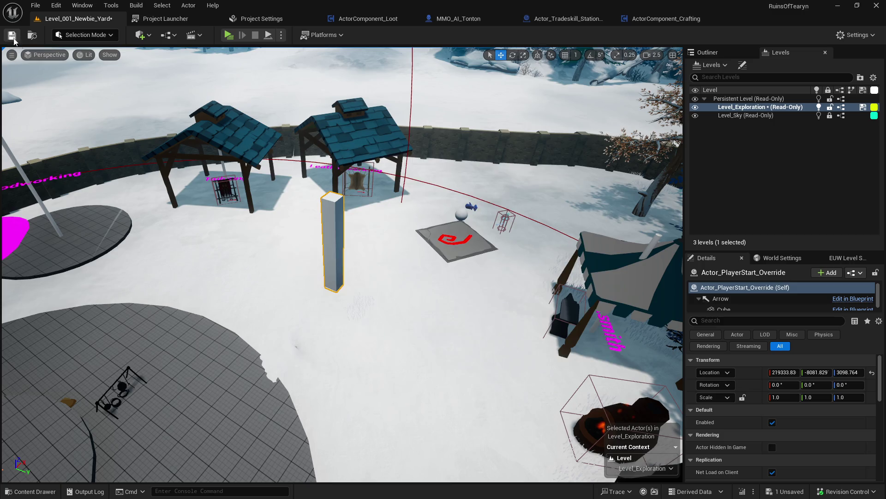
pyautogui.click(438, 358)
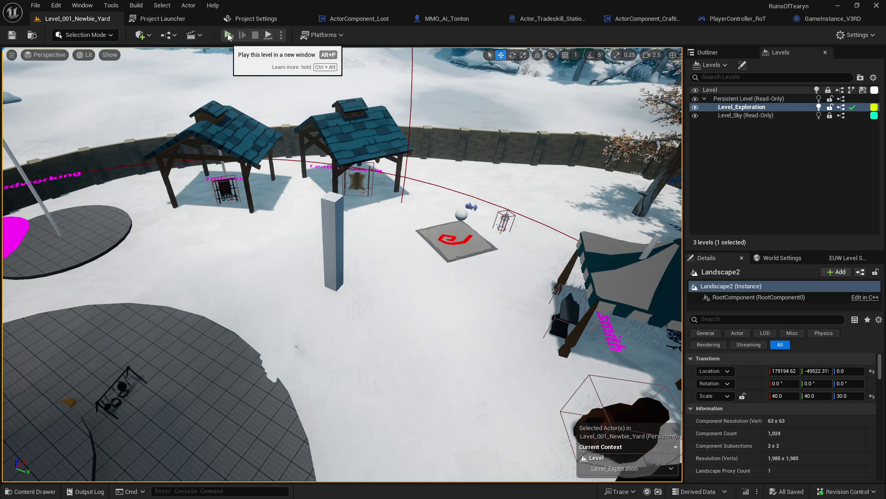
# - Start a play-in-editor session of the Newbie Yard level
pyautogui.click(228, 36)
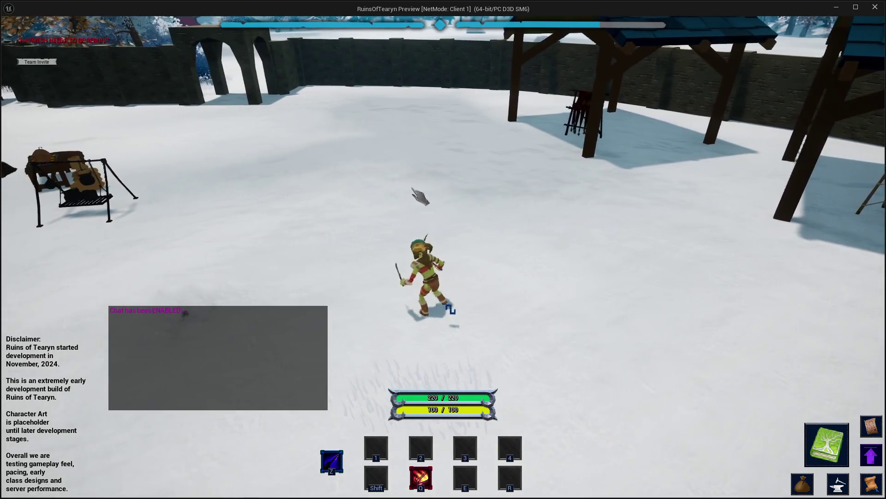
# - Run to the crafting shelters and switch the crafting window to Leatherworking
pyautogui.press('w')
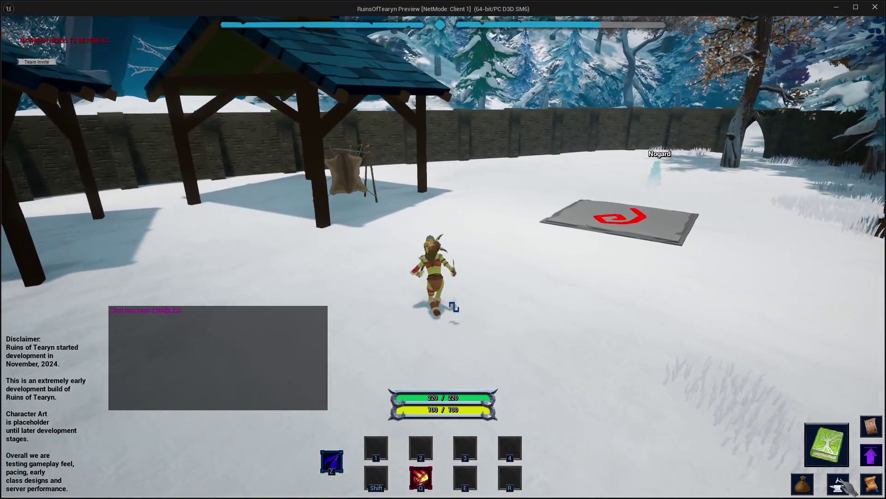
pyautogui.click(838, 483)
pyautogui.click(739, 87)
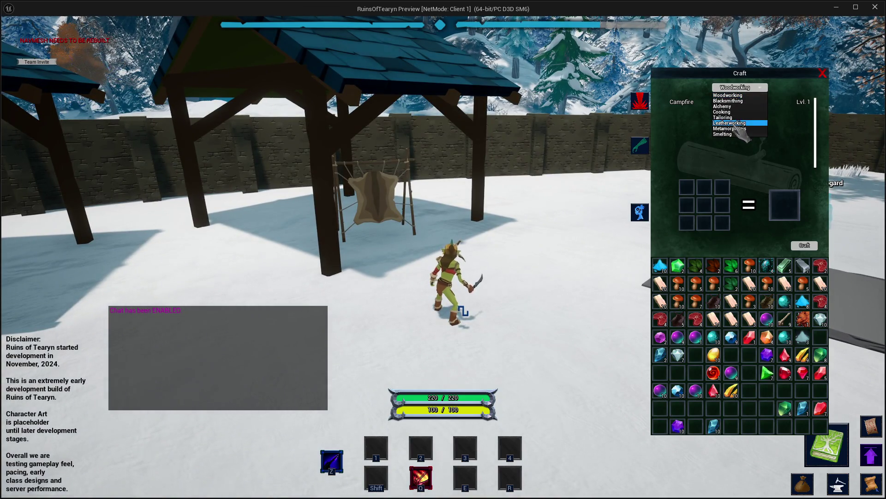
pyautogui.click(737, 124)
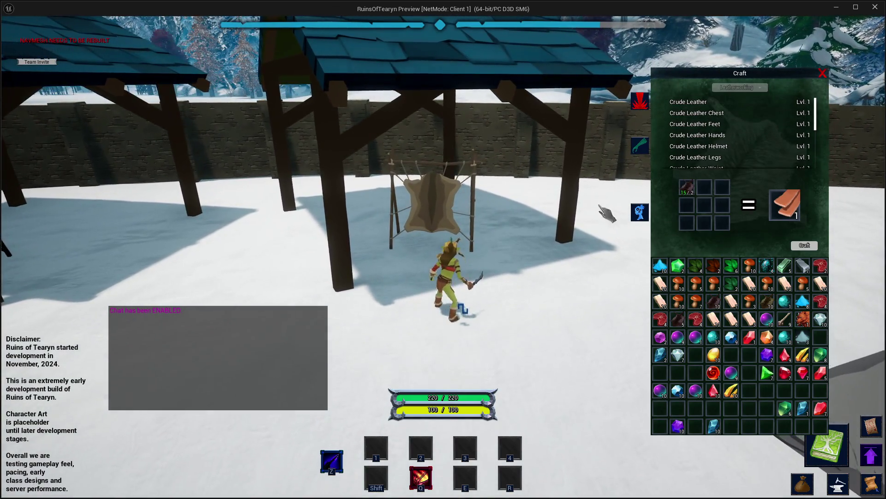
# - Walk around the tanning rack, then over to the red-hide loom
pyautogui.press('w')
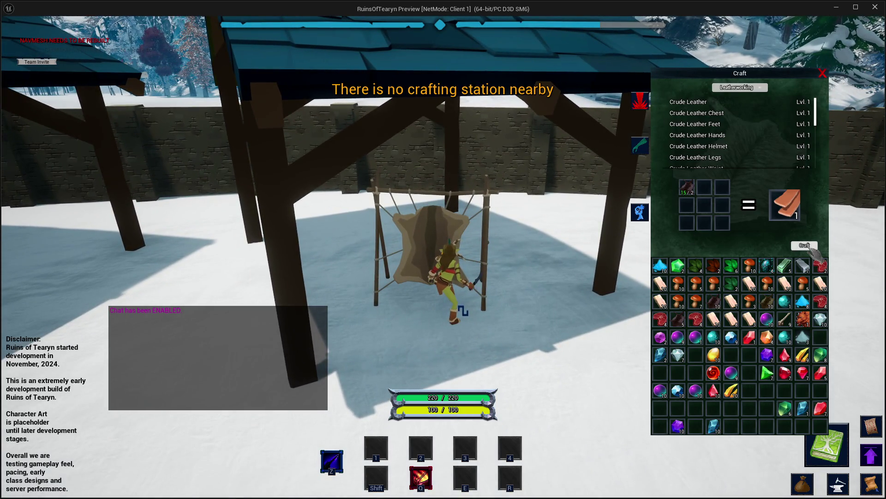
pyautogui.press('a')
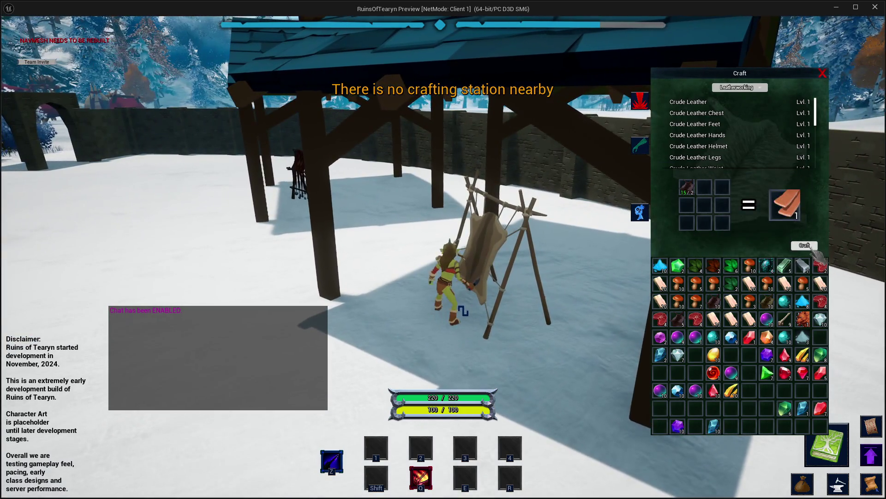
pyautogui.press('a')
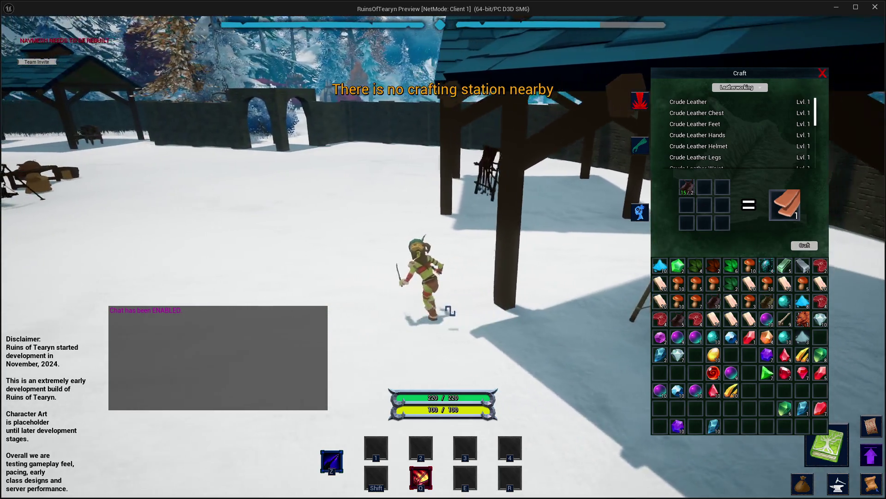
pyautogui.press('d')
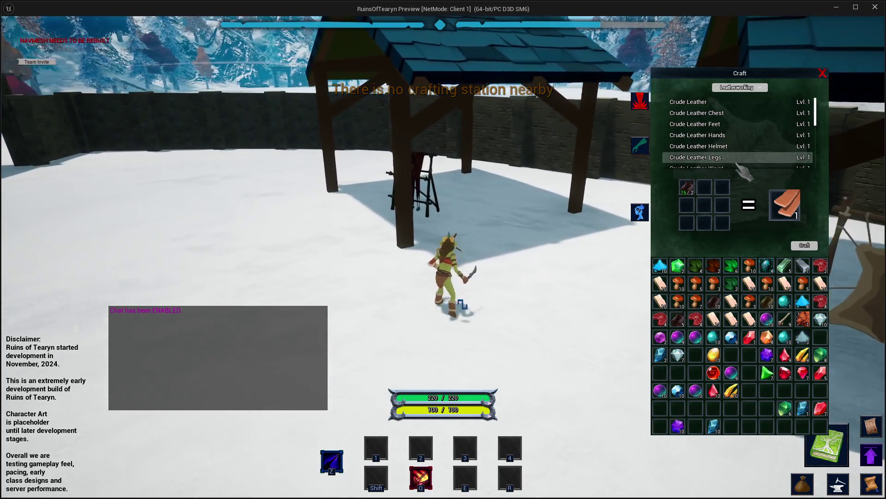
pyautogui.press('w')
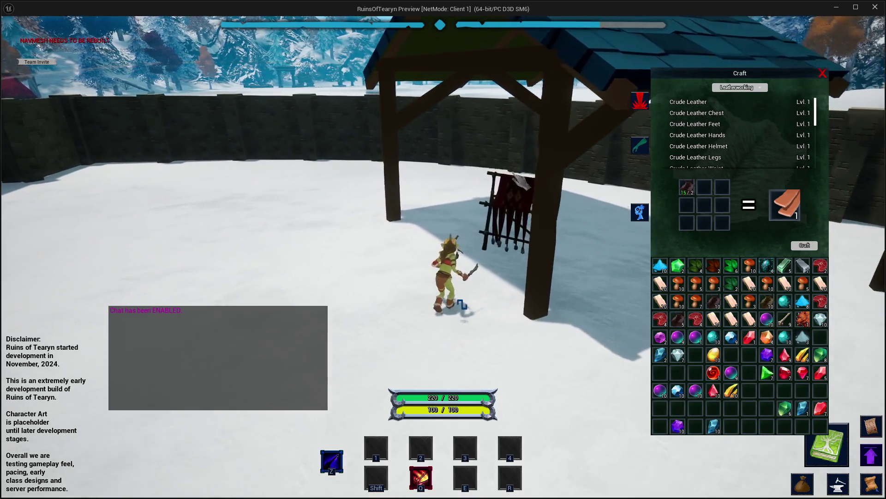
pyautogui.press('s')
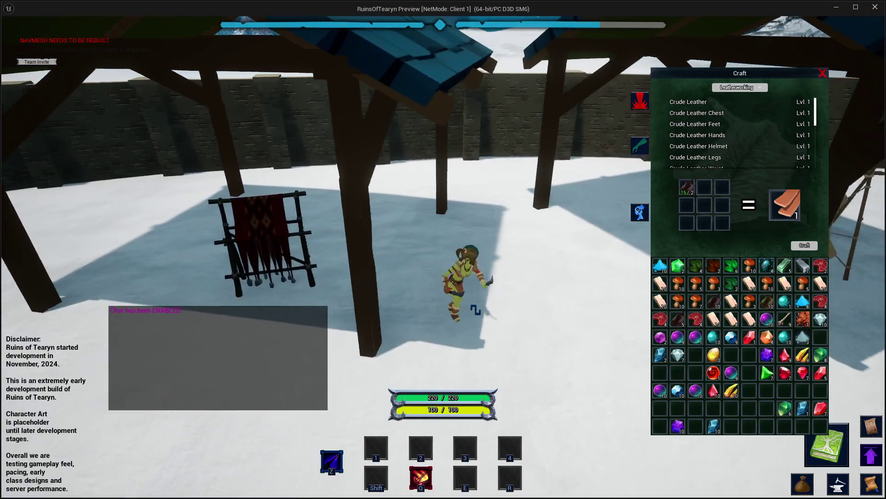
pyautogui.press('a')
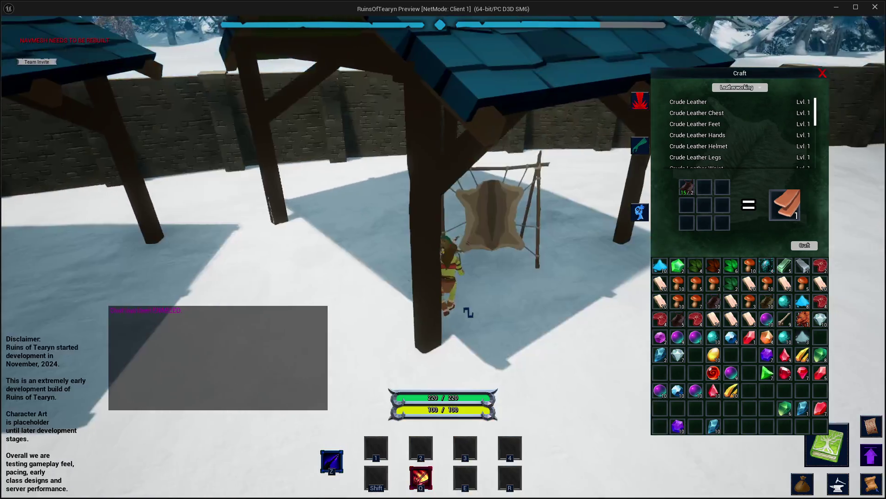
pyautogui.press('a')
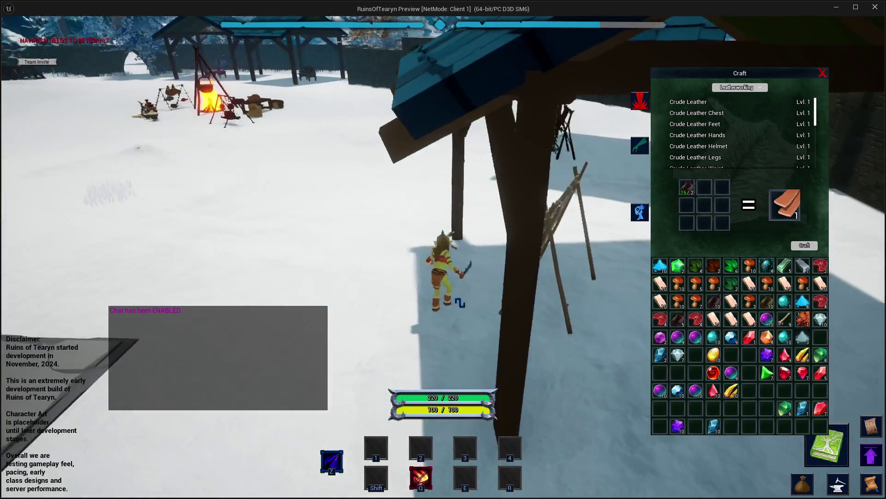
pyautogui.press('a')
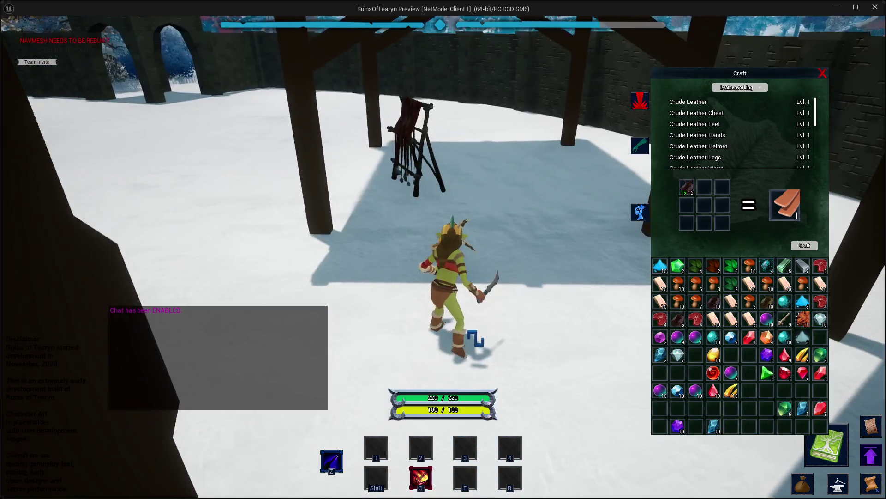
pyautogui.press('w')
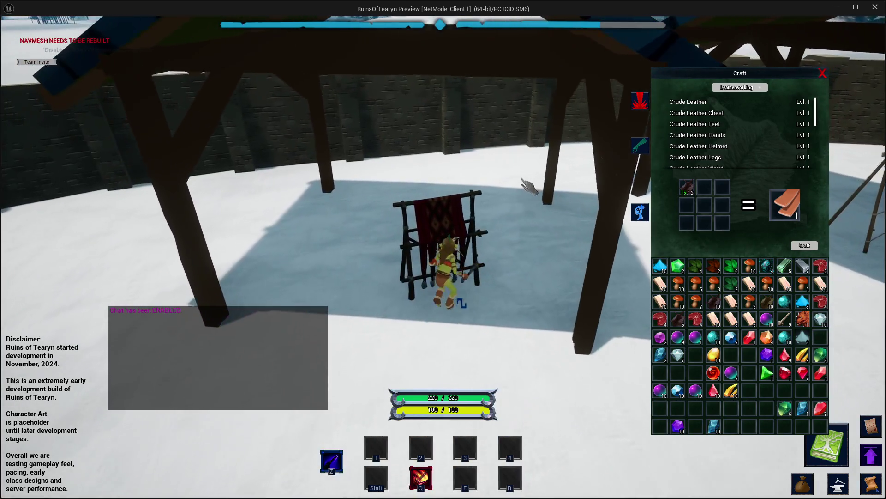
# - Switch to Tailoring, preview several silk recipes, then close the crafting window and the preview
pyautogui.click(740, 87)
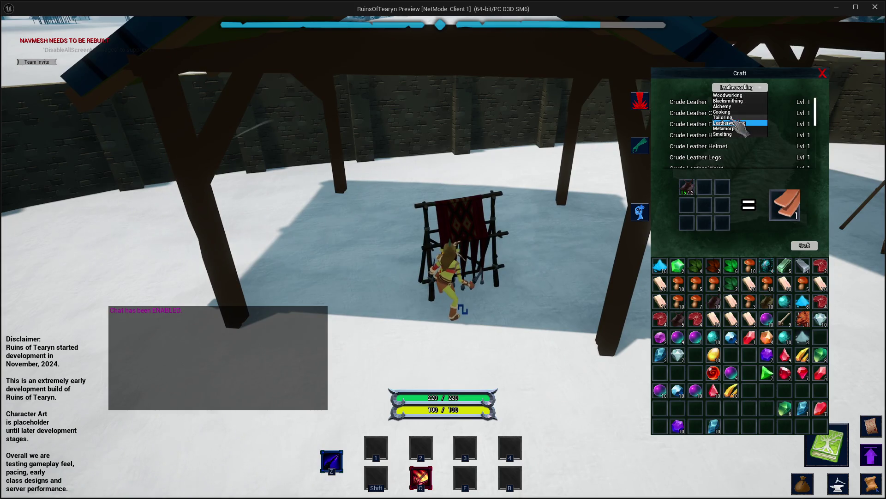
pyautogui.click(737, 105)
pyautogui.click(675, 101)
pyautogui.click(683, 113)
pyautogui.click(710, 147)
pyautogui.scroll(-4, 711, 152)
pyautogui.click(709, 164)
pyautogui.scroll(3, 710, 166)
pyautogui.click(709, 147)
pyautogui.click(708, 133)
pyautogui.click(822, 73)
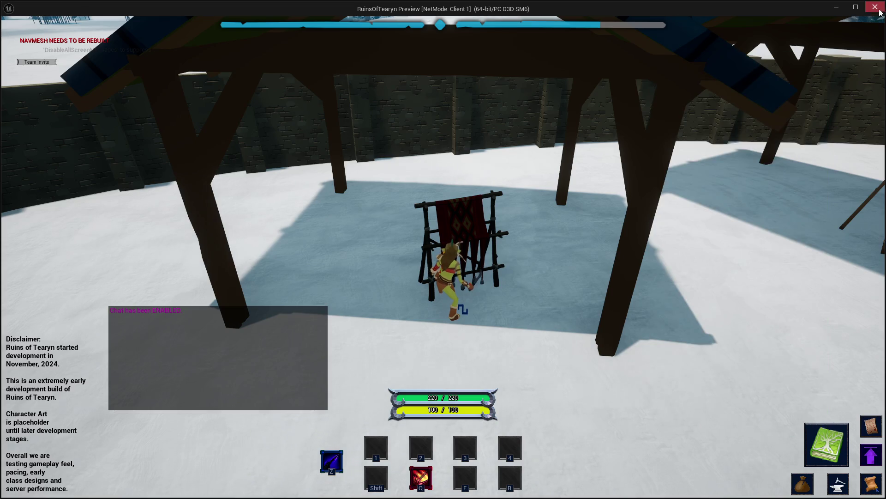
pyautogui.click(875, 7)
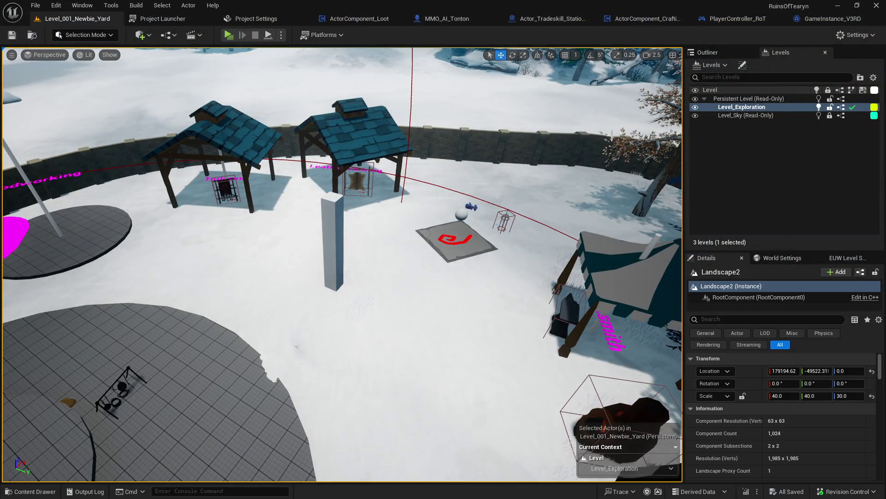
# - Select the tanner station and its surrounding wall and roofs to inspect them in the Outliner
pyautogui.click(349, 186)
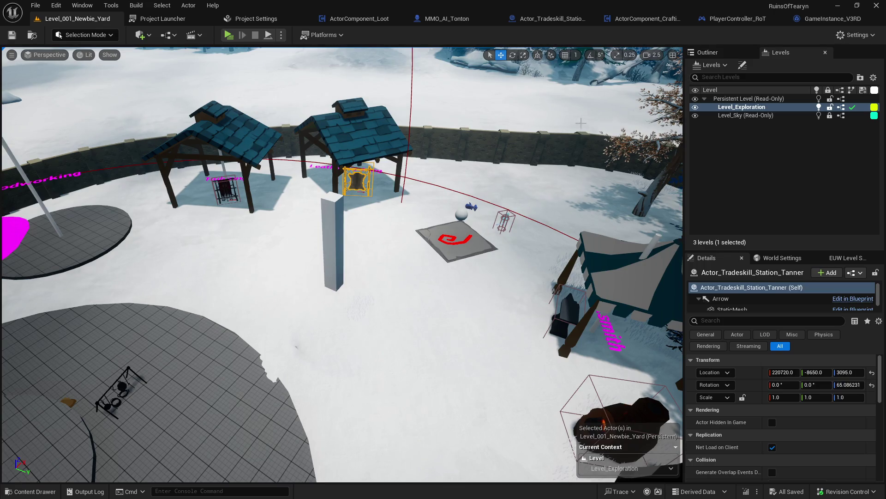
pyautogui.click(720, 55)
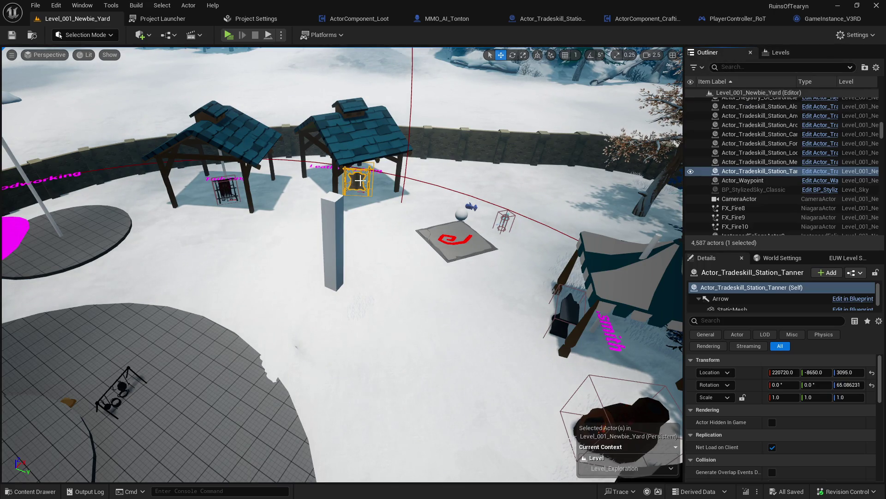
pyautogui.click(452, 140)
pyautogui.click(360, 185)
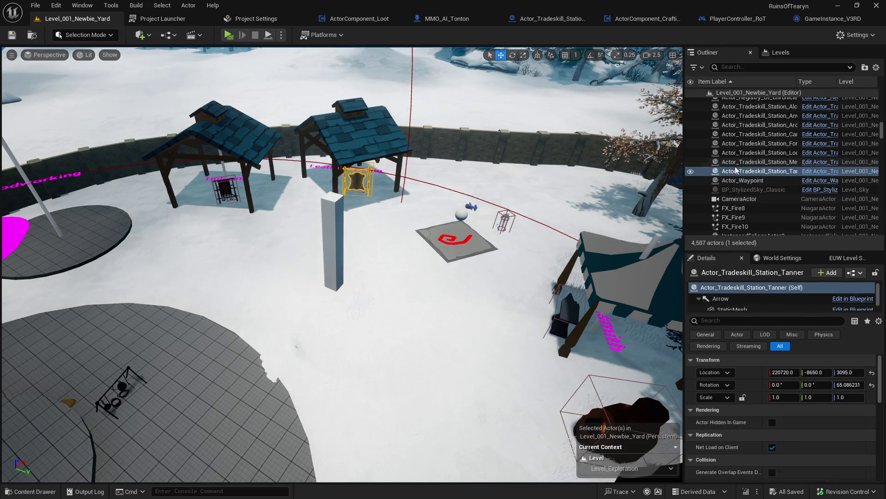
pyautogui.click(352, 135)
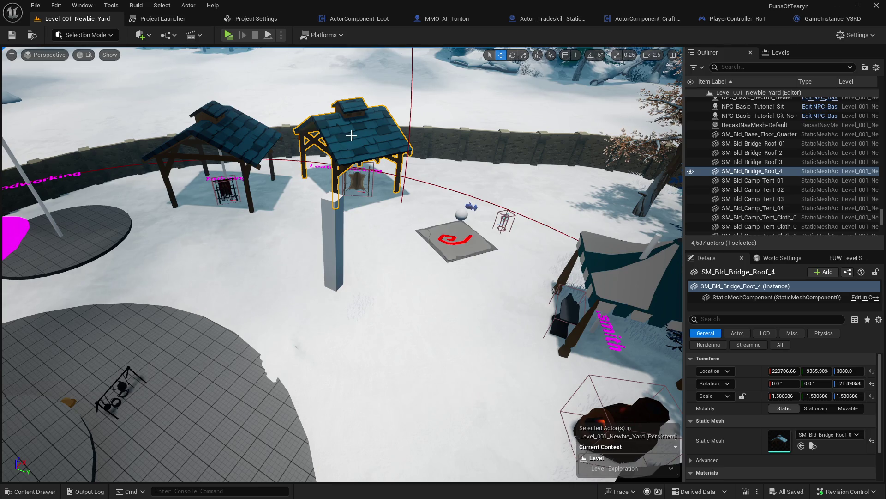
pyautogui.click(202, 134)
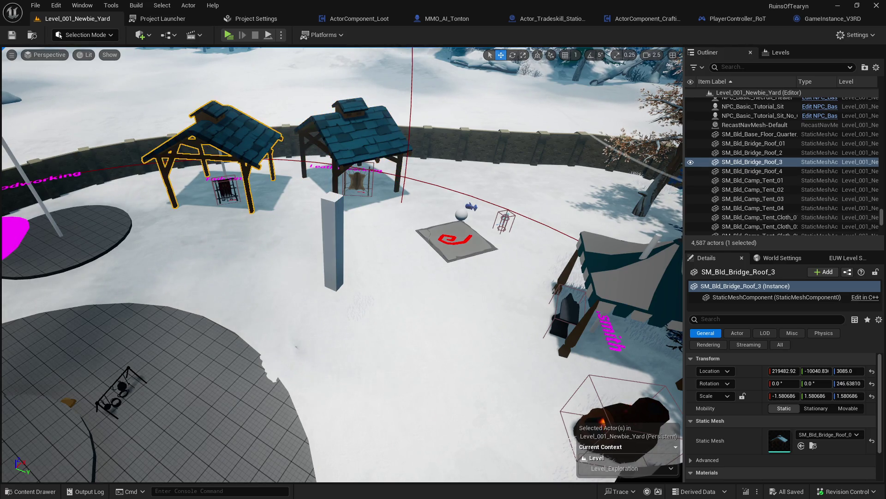
pyautogui.click(376, 138)
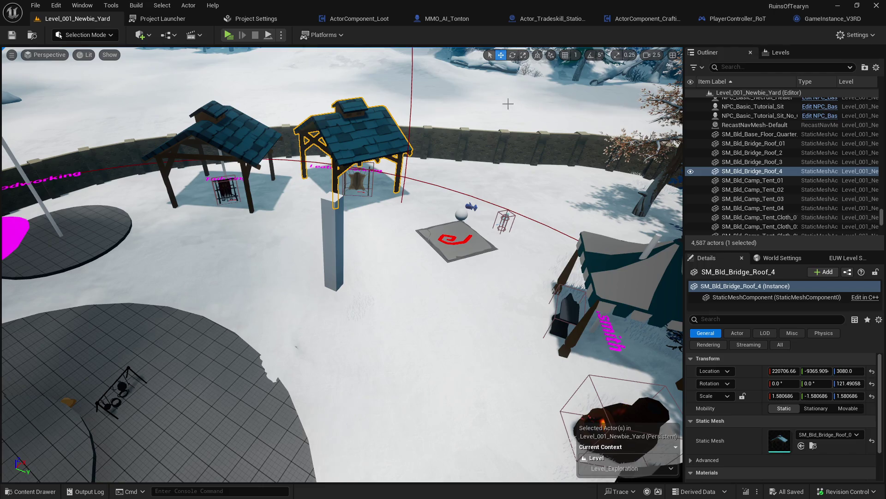
pyautogui.click(365, 183)
pyautogui.click(361, 182)
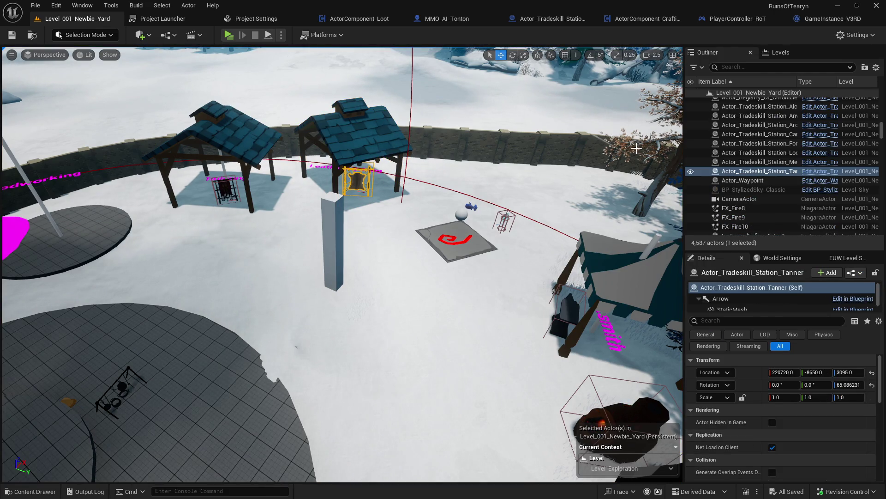
# - Widen the Outliner and Details panels, review the station details, and go to ActorComponent_Crafting
pyautogui.moveTo(682, 139); pyautogui.dragTo(604, 139)
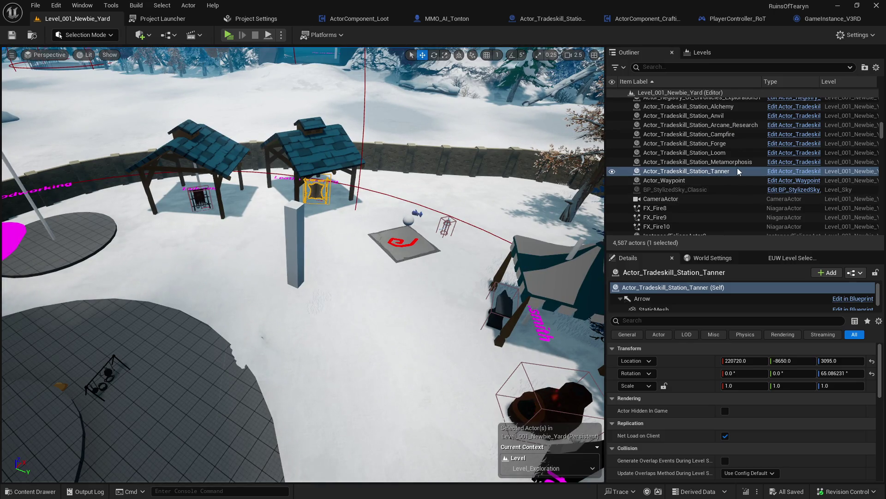
pyautogui.scroll(-2, 794, 409)
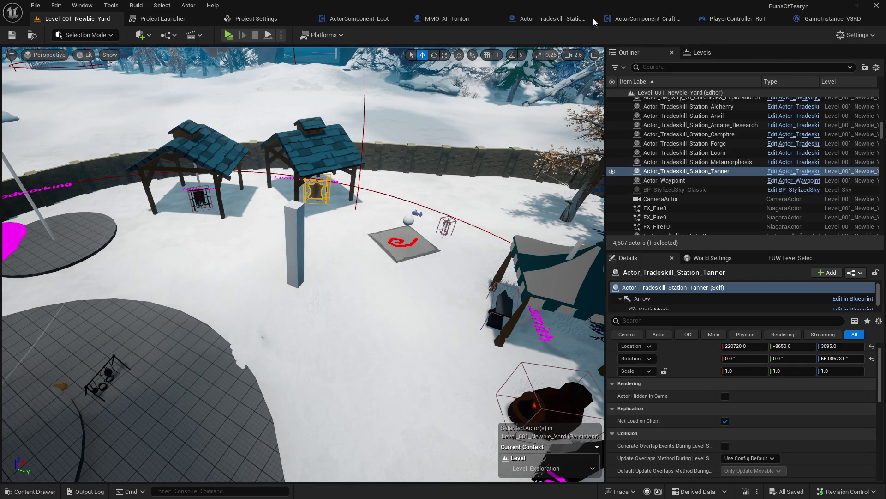
pyautogui.click(635, 19)
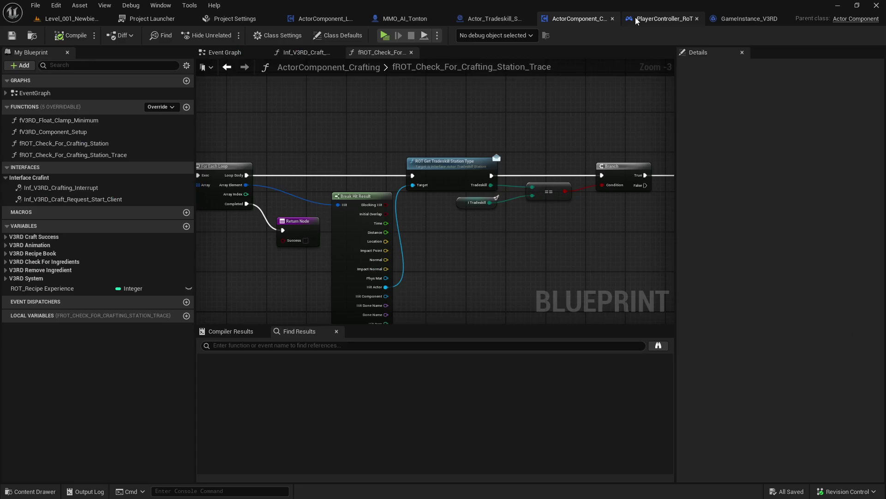
# - Add a breakpoint on the station-type Branch node
pyautogui.moveTo(370, 137); pyautogui.dragTo(420, 123)
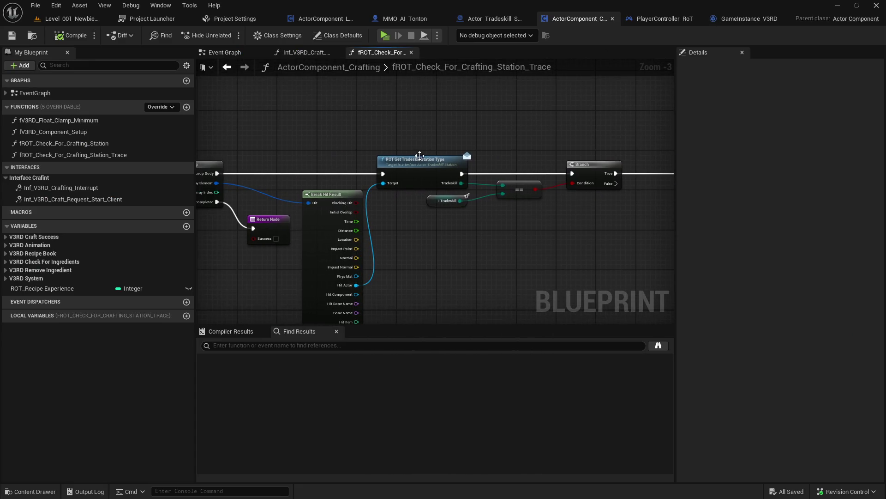
pyautogui.rightClick(602, 161)
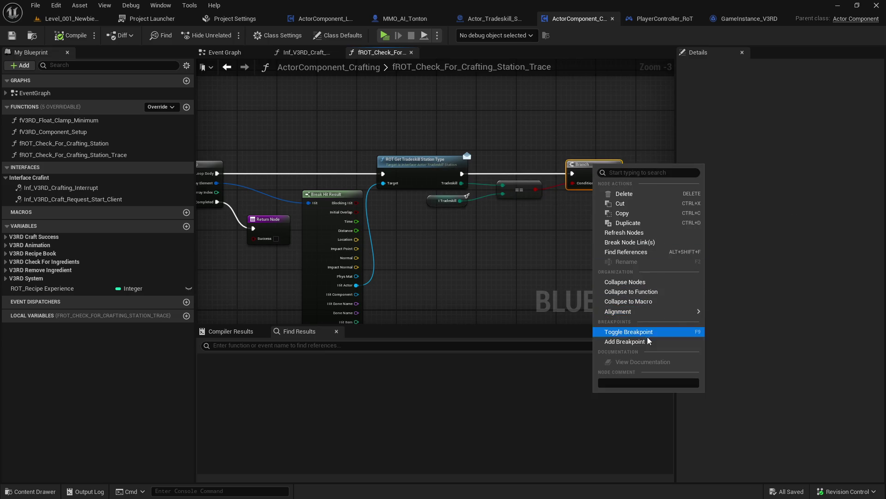
pyautogui.click(621, 332)
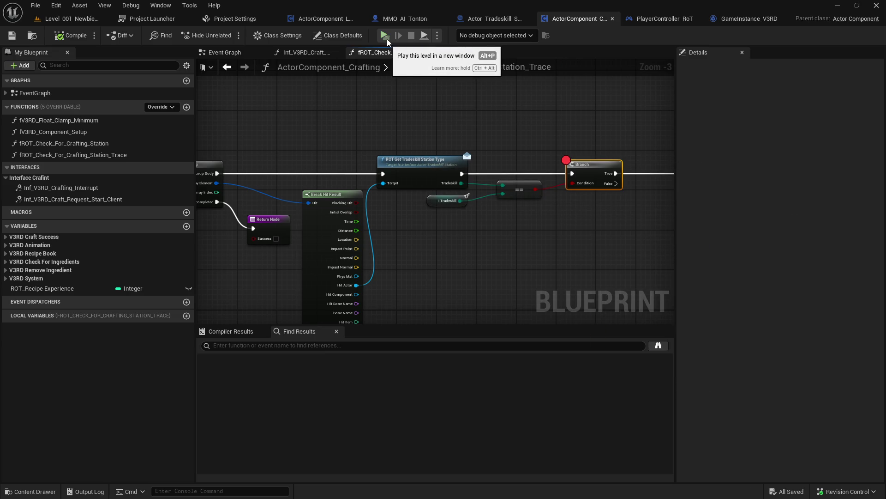
# - Play-test a Leatherworking Crude Leather craft to hit the breakpoint, inspect the tradeskill values, and resume
pyautogui.click(387, 39)
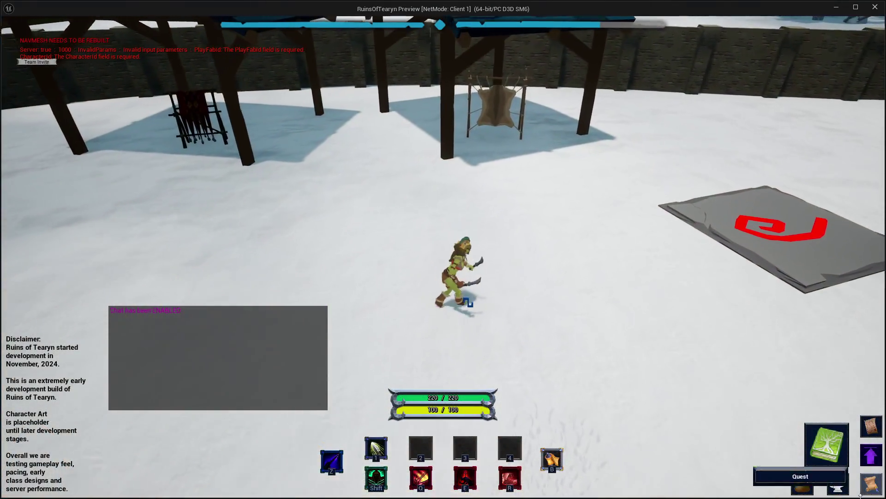
pyautogui.click(839, 484)
pyautogui.click(741, 87)
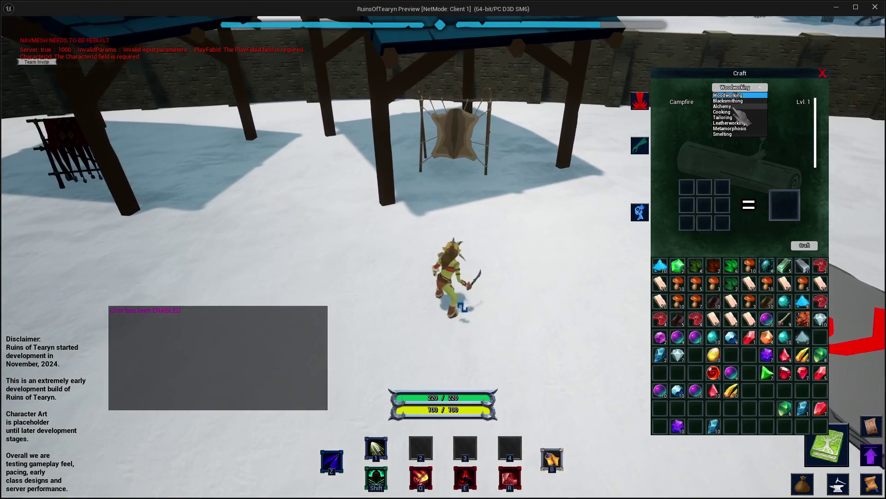
pyautogui.click(736, 135)
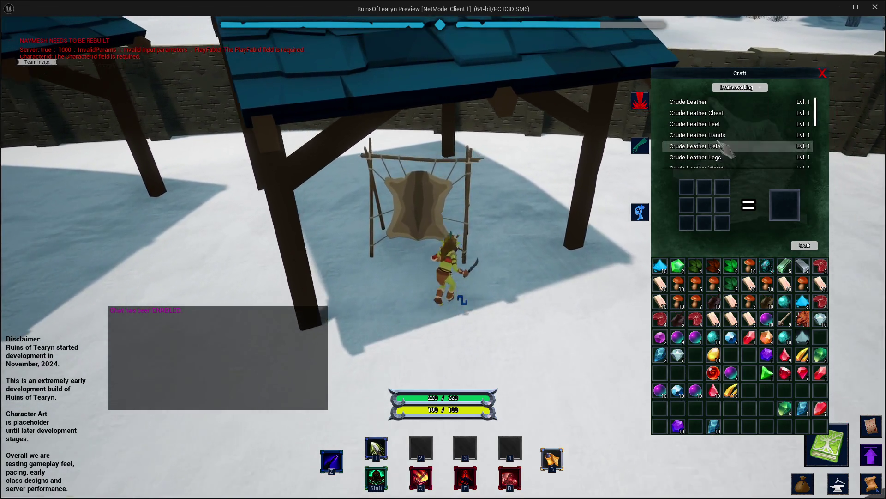
pyautogui.click(697, 102)
pyautogui.click(808, 246)
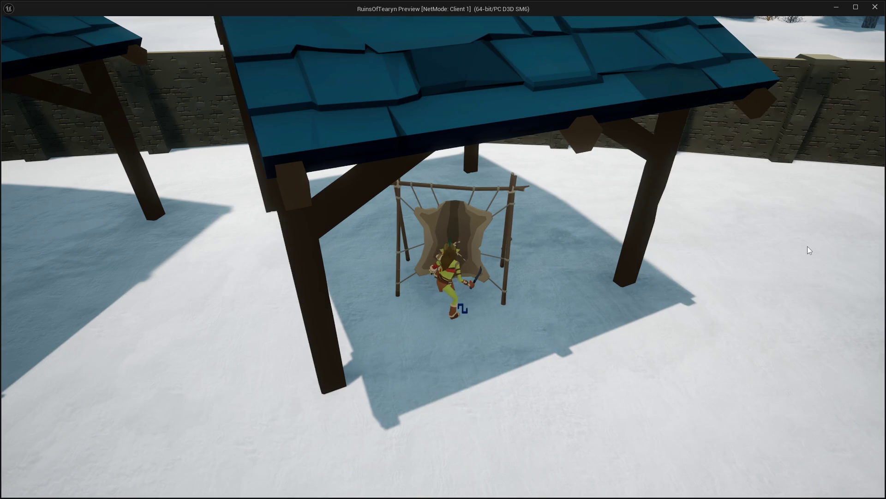
pyautogui.click(836, 7)
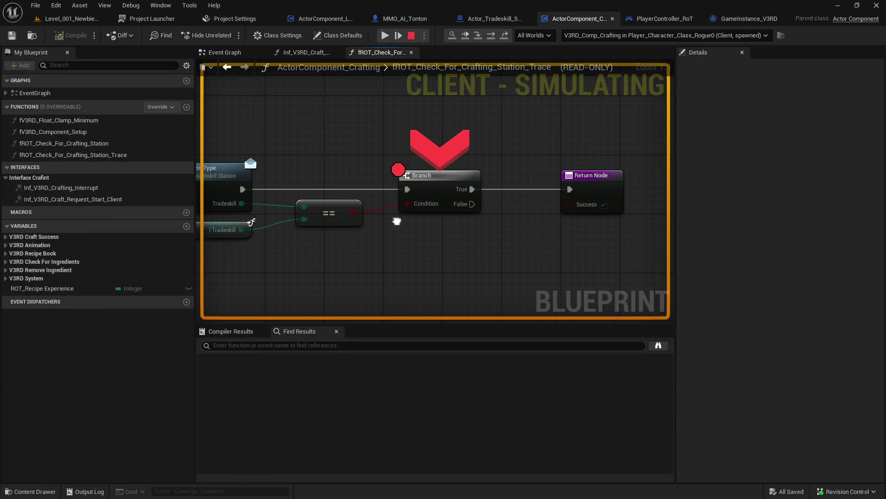
pyautogui.moveTo(549, 198)
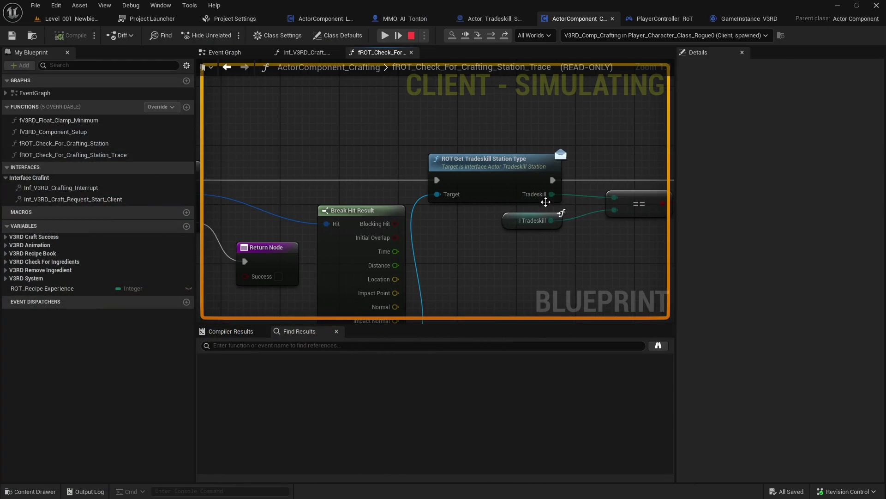
pyautogui.moveTo(537, 223)
pyautogui.press('F5')
# - Widen the Outliner and Details panels and focus the viewport on the Loom station
pyautogui.click(83, 23)
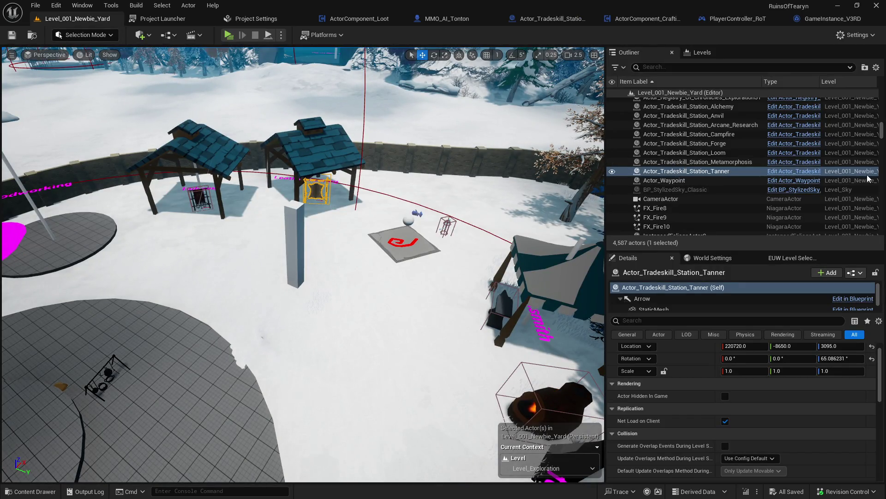
pyautogui.moveTo(605, 148); pyautogui.dragTo(321, 150)
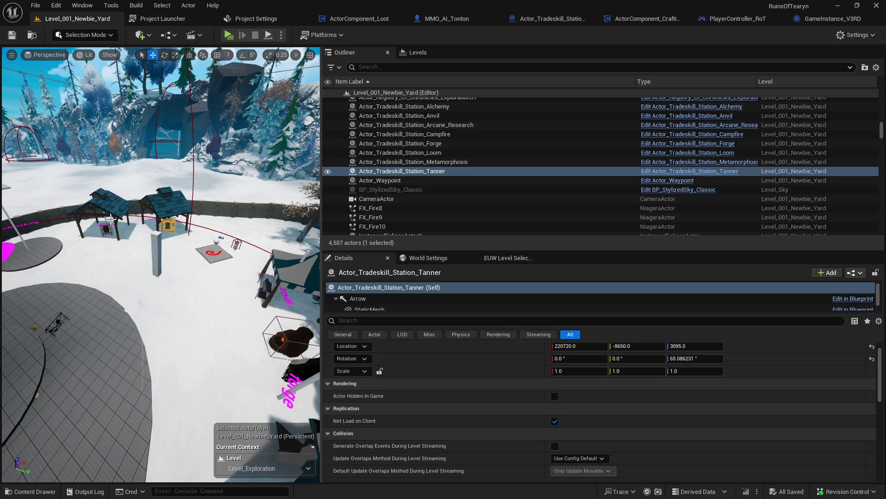
pyautogui.click(106, 230)
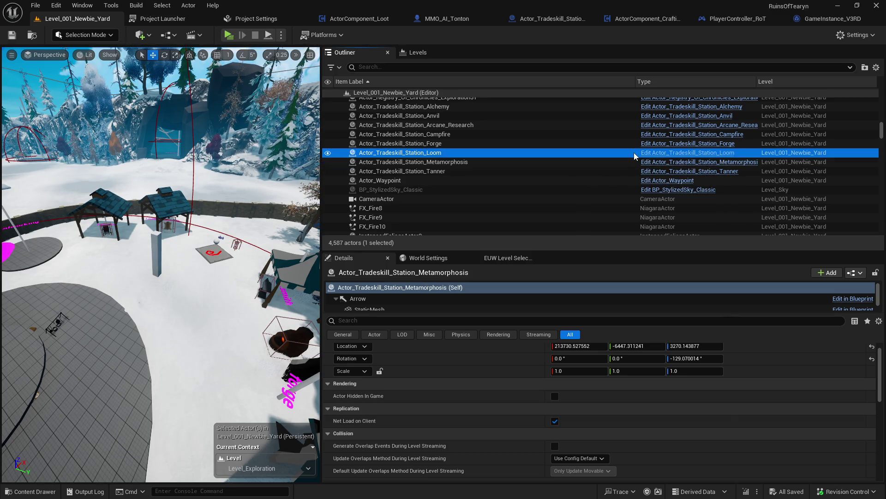
pyautogui.click(614, 154)
pyautogui.doubleClick(614, 153)
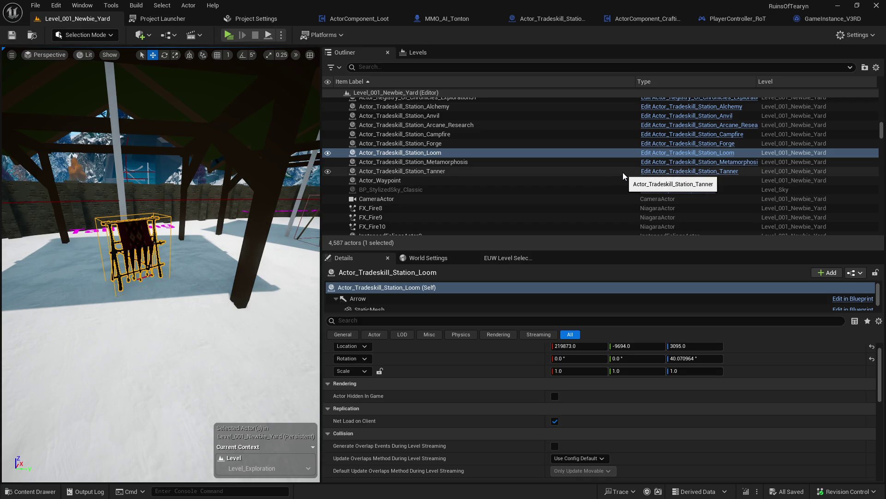
# - Select Actor_Tradeskill_Station_Tanner in the Outliner and open its blueprint class defaults
pyautogui.click(572, 171)
pyautogui.hotkey('alt', 'Tab')
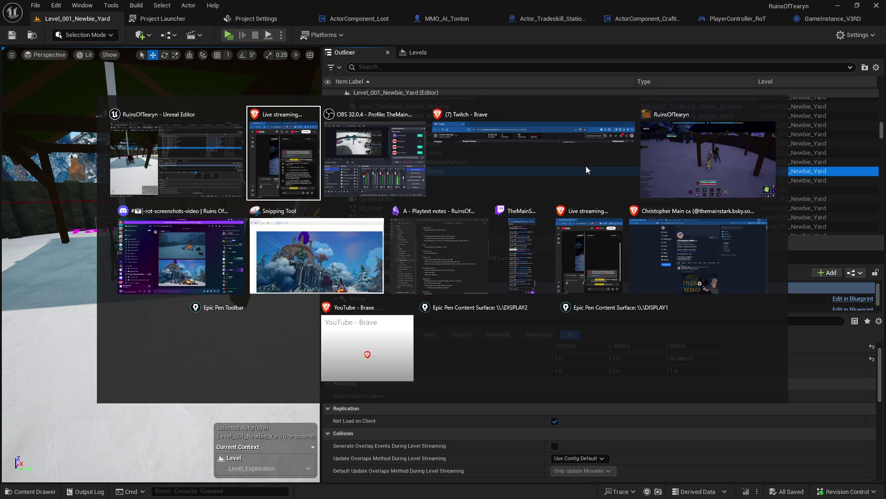
pyautogui.press('Escape')
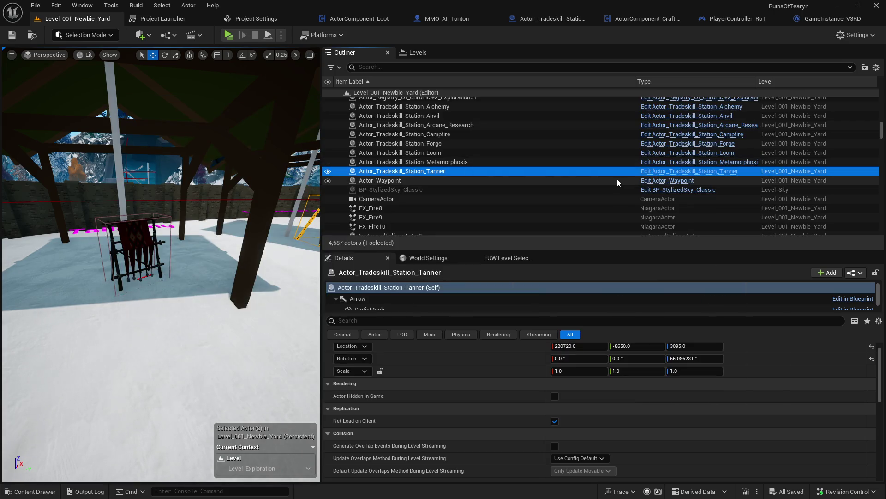
pyautogui.press('Up')
pyautogui.click(499, 169)
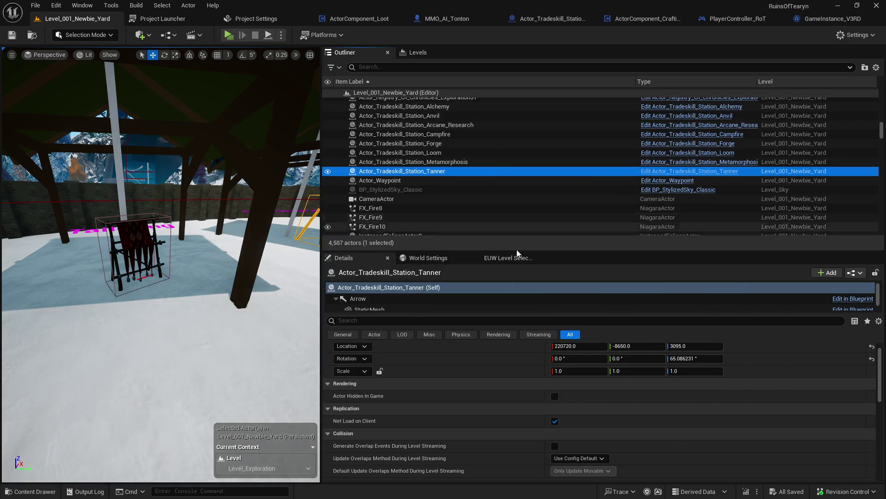
pyautogui.click(720, 172)
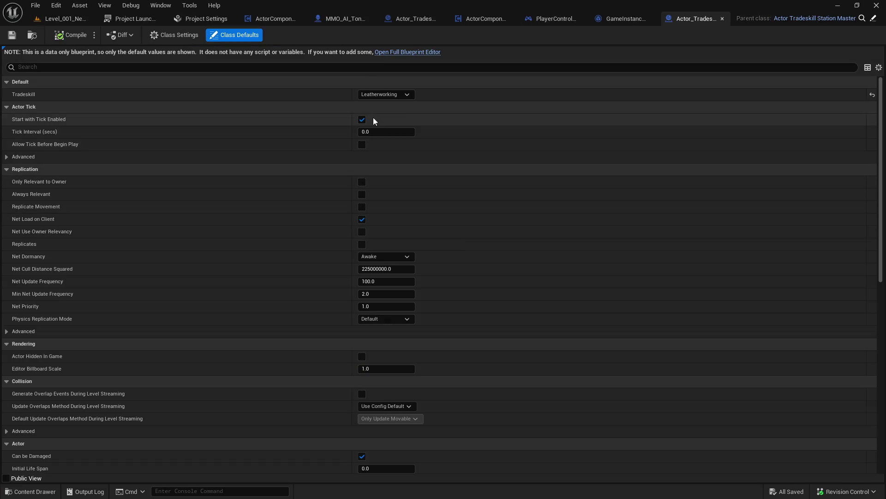
# - Confirm in the full Blueprint Editor that the tanner's Tradeskill stays Leatherworking, then return to the level
pyautogui.click(415, 52)
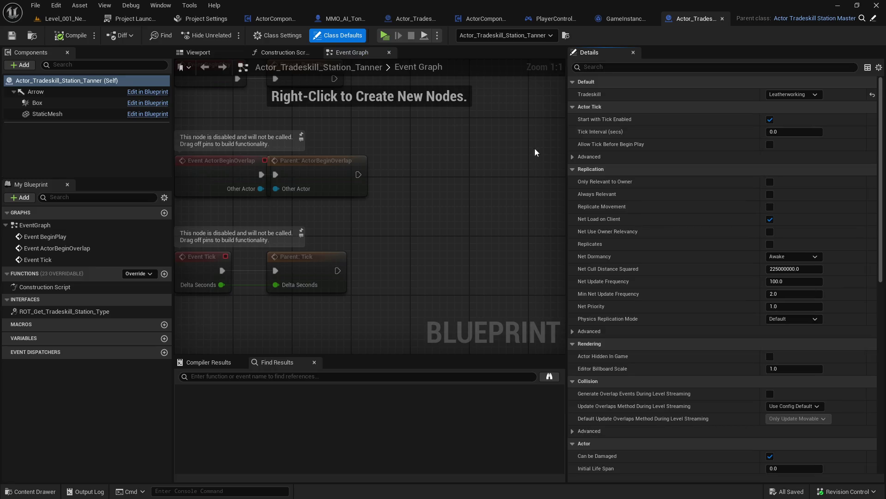
pyautogui.scroll(-3, 392, 295)
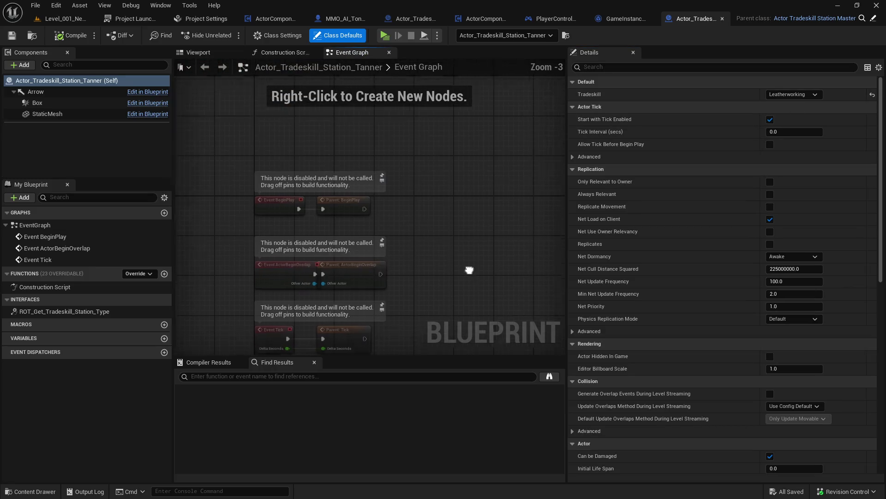
pyautogui.click(796, 95)
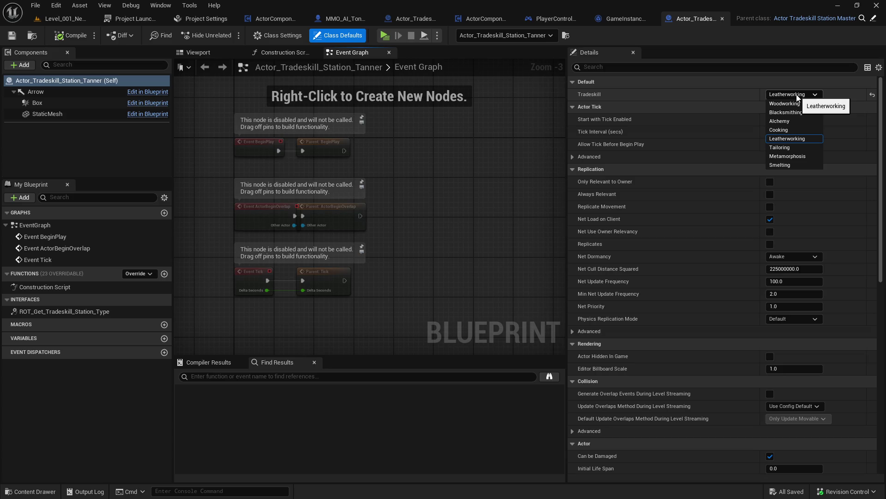
pyautogui.click(796, 94)
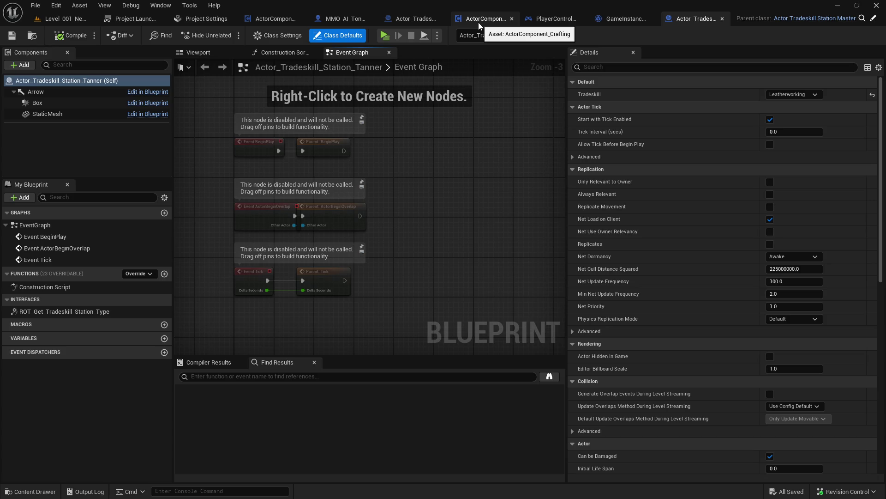
pyautogui.click(60, 19)
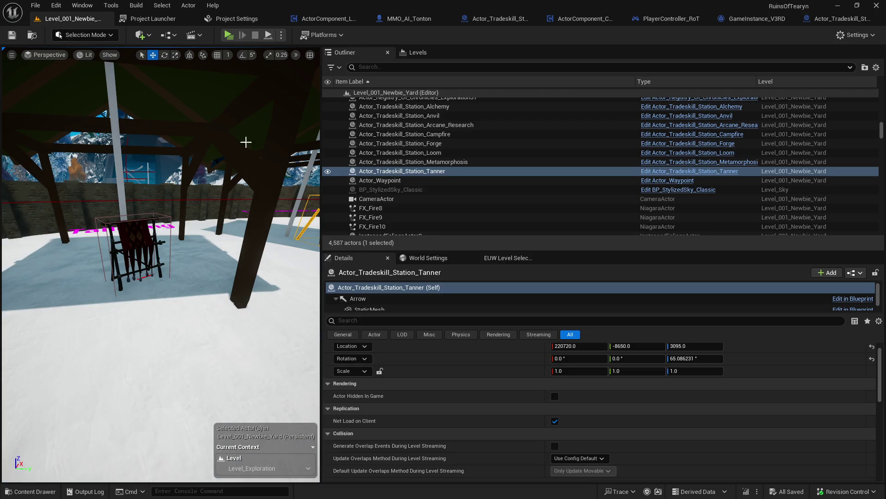
# - Widen the viewport, pull back from the tanner station and select the Tailoring loom
pyautogui.moveTo(322, 258); pyautogui.dragTo(646, 258)
pyautogui.press('f')
pyautogui.moveTo(415, 152); pyautogui.dragTo(495, 202)
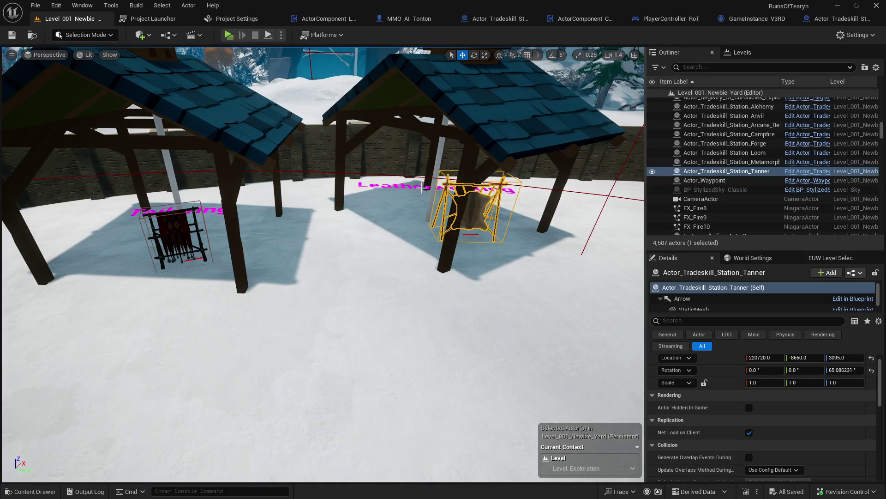
pyautogui.click(421, 187)
pyautogui.click(439, 166)
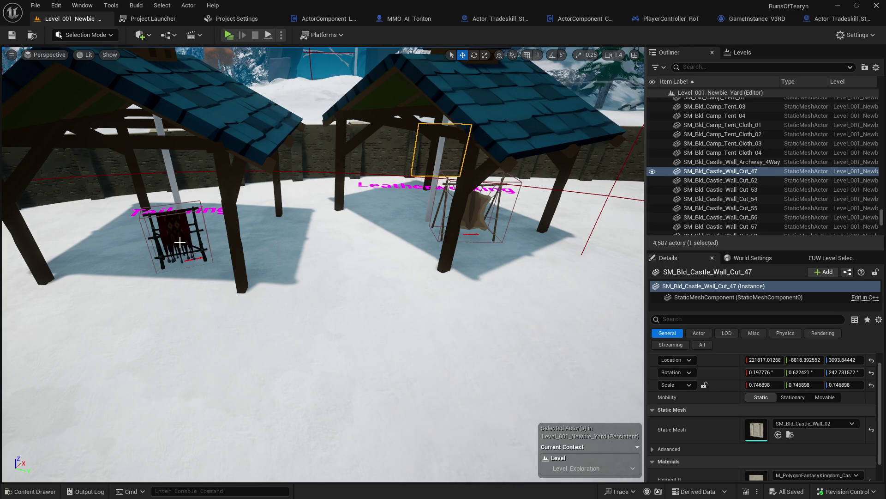
pyautogui.click(173, 235)
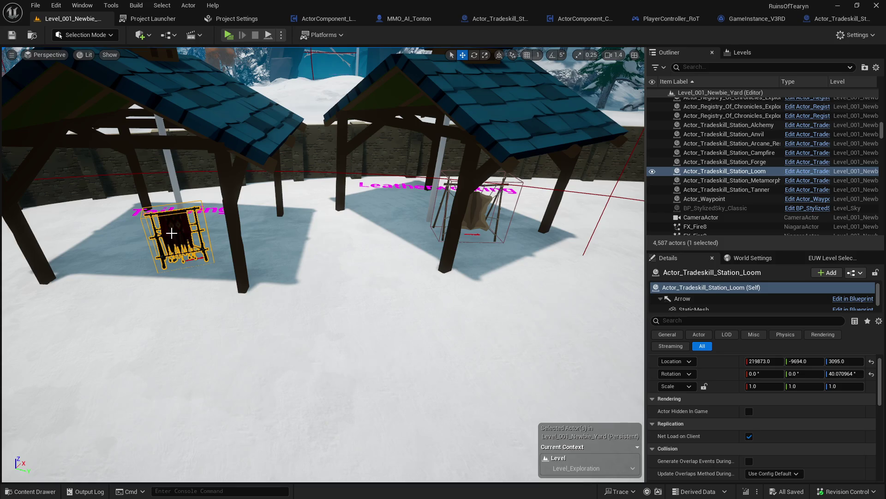
# - Select and focus the Woodworking circle placeholder, then try deleting it to see its references
pyautogui.scroll(-2, 718, 410)
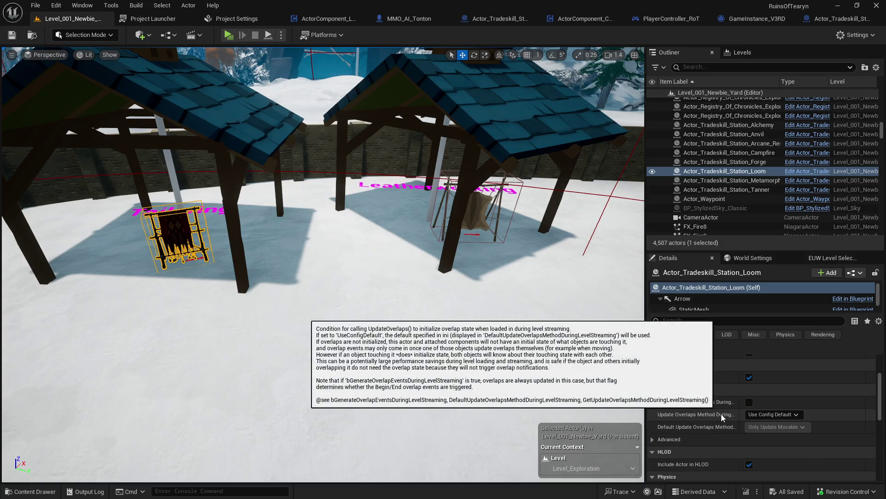
pyautogui.scroll(3, 721, 413)
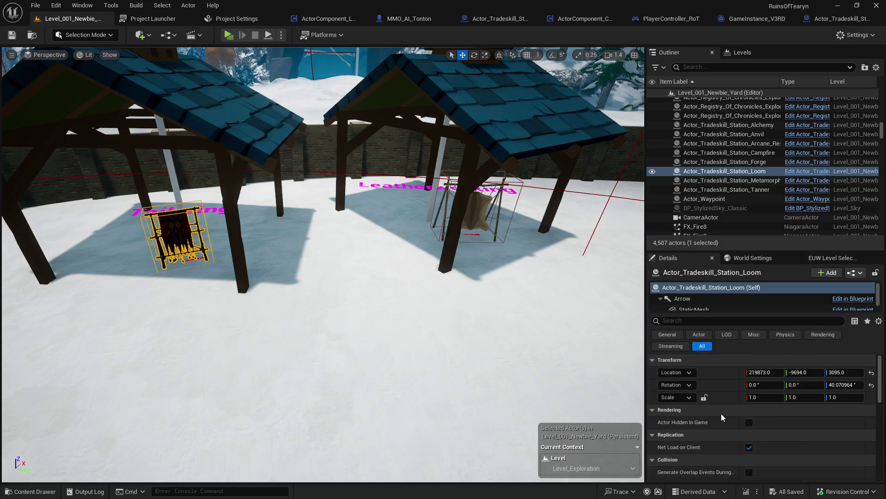
pyautogui.scroll(-5, 323, 263)
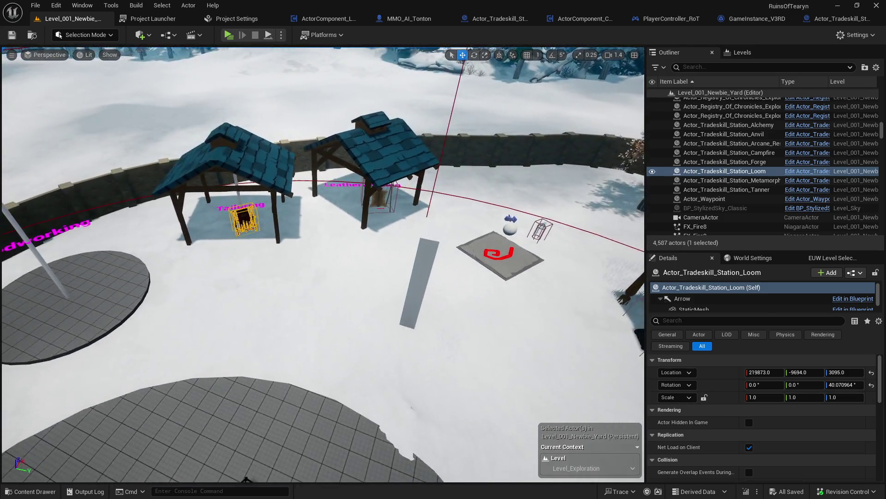
pyautogui.scroll(5, 323, 264)
pyautogui.moveTo(323, 263); pyautogui.dragTo(240, 268)
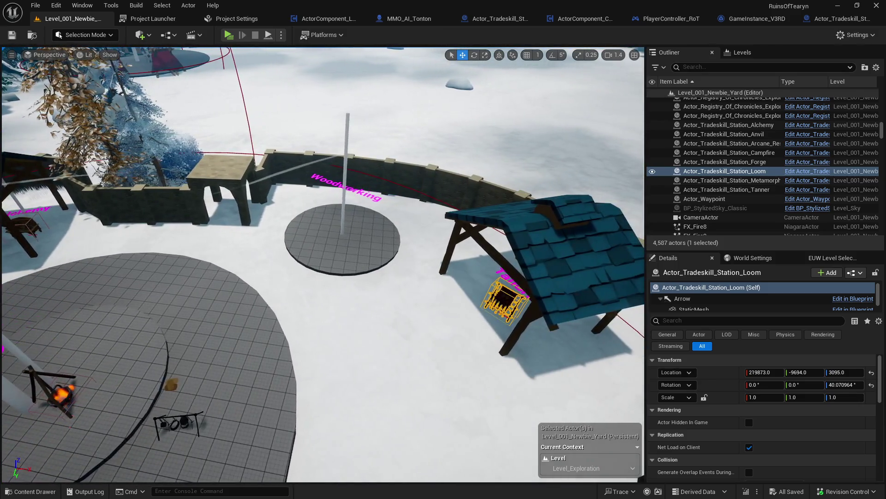
pyautogui.press('f')
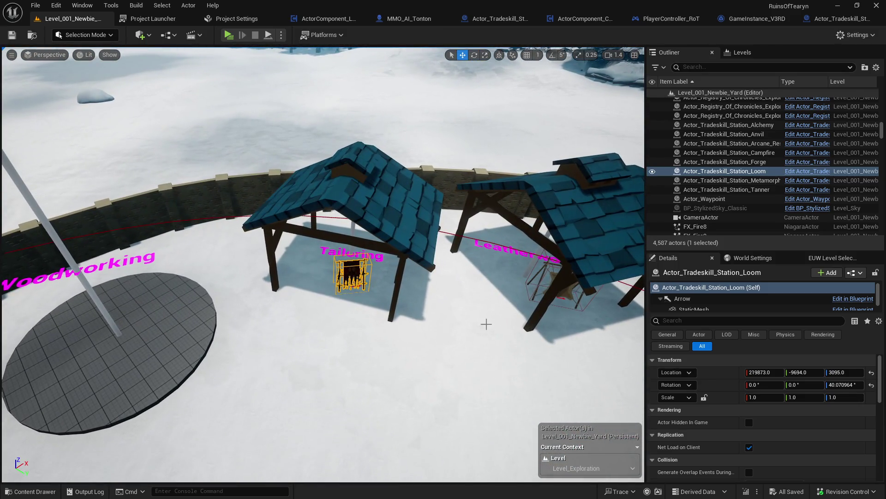
pyautogui.click(185, 332)
pyautogui.press('f')
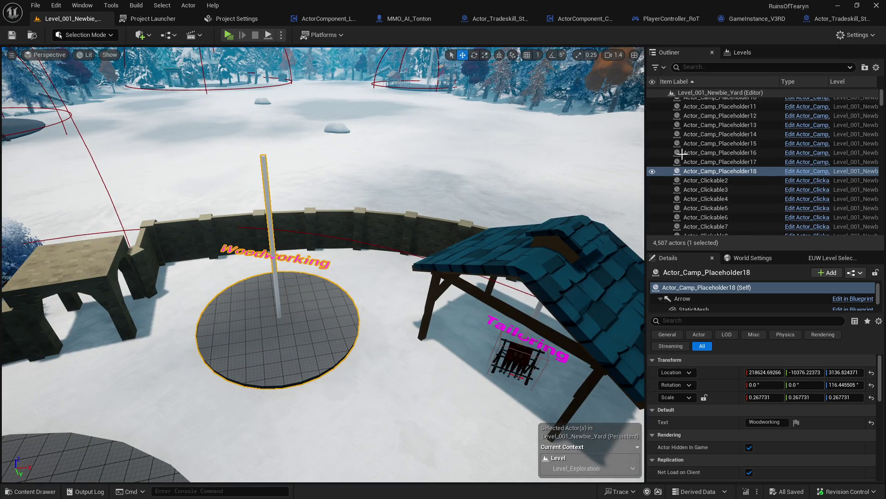
pyautogui.press('Delete')
pyautogui.press('Delete')
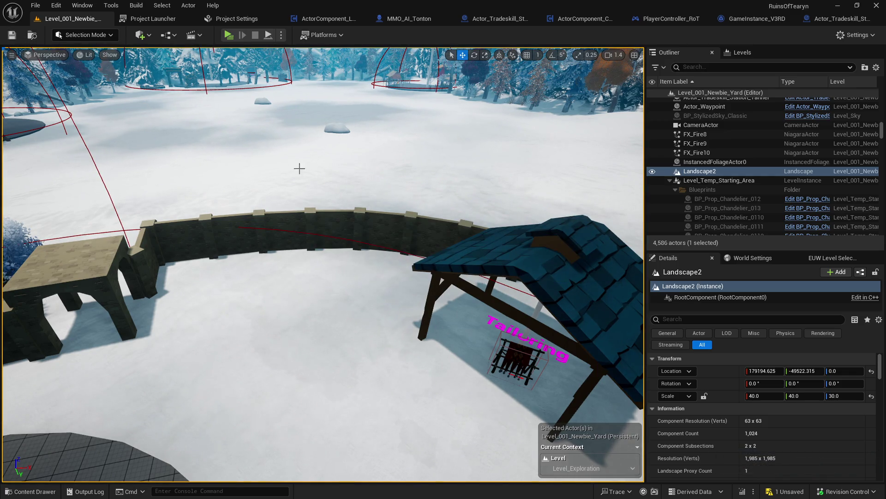
# - Frame both pavilions, select the loom and Leatherworking label, then focus the Tanner hide rack
pyautogui.moveTo(417, 148); pyautogui.dragTo(466, 131)
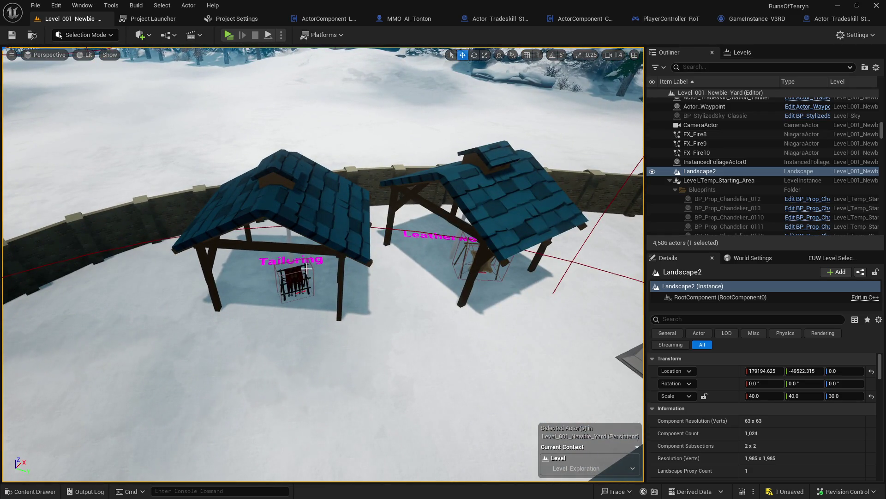
pyautogui.click(296, 282)
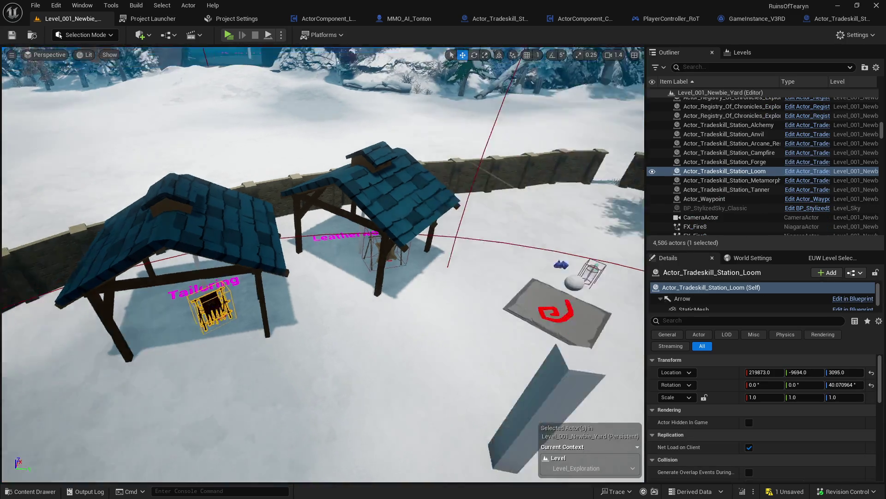
pyautogui.moveTo(323, 277); pyautogui.dragTo(323, 277)
pyautogui.click(462, 346)
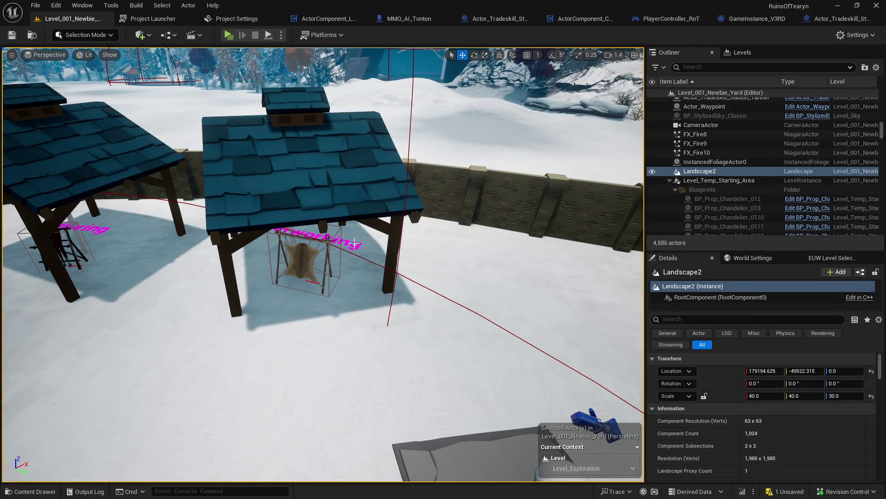
pyautogui.click(345, 241)
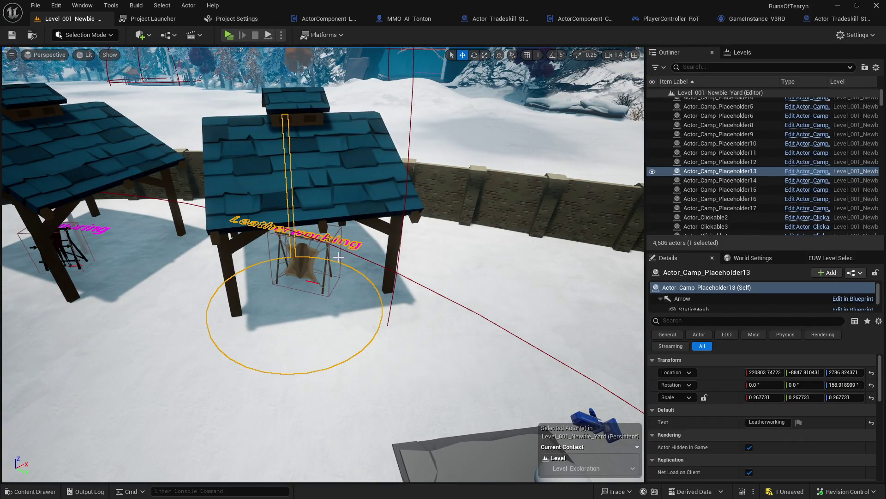
pyautogui.click(306, 254)
pyautogui.press('f')
pyautogui.scroll(-5, 323, 263)
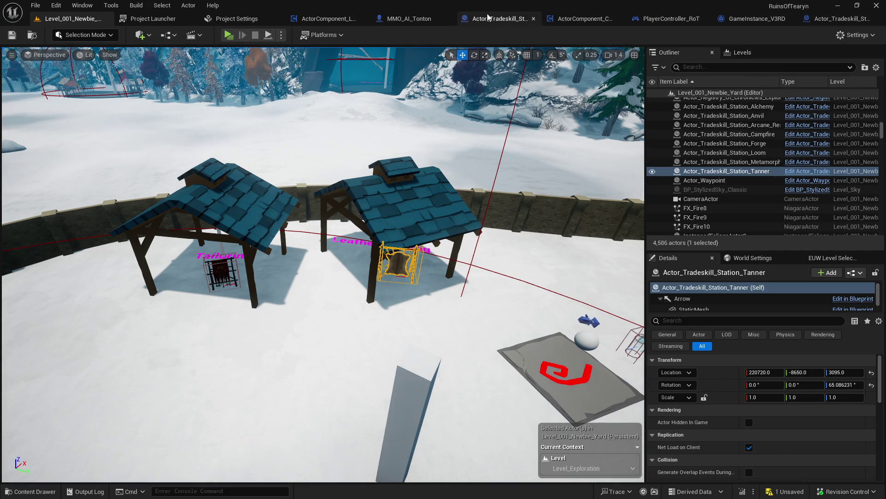
pyautogui.click(576, 21)
# - Set the sphere trace's Draw Debug Type to For Duration
pyautogui.scroll(-3, 401, 170)
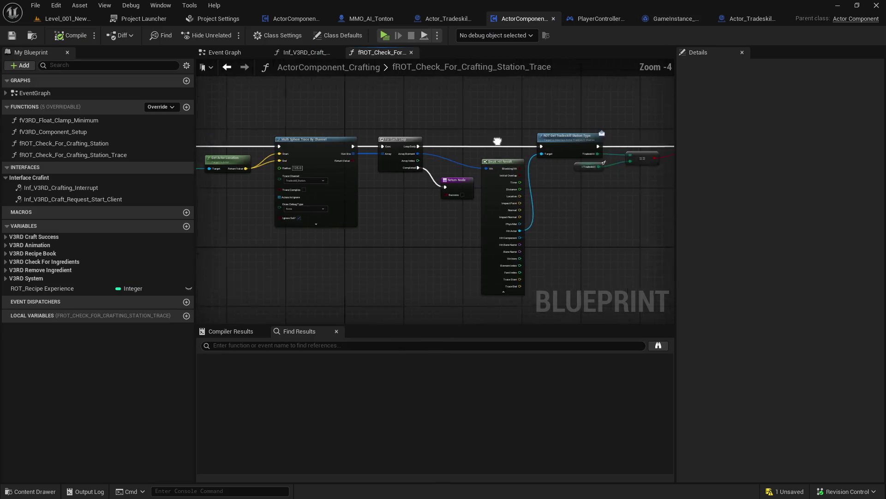
pyautogui.scroll(2, 336, 187)
pyautogui.click(416, 228)
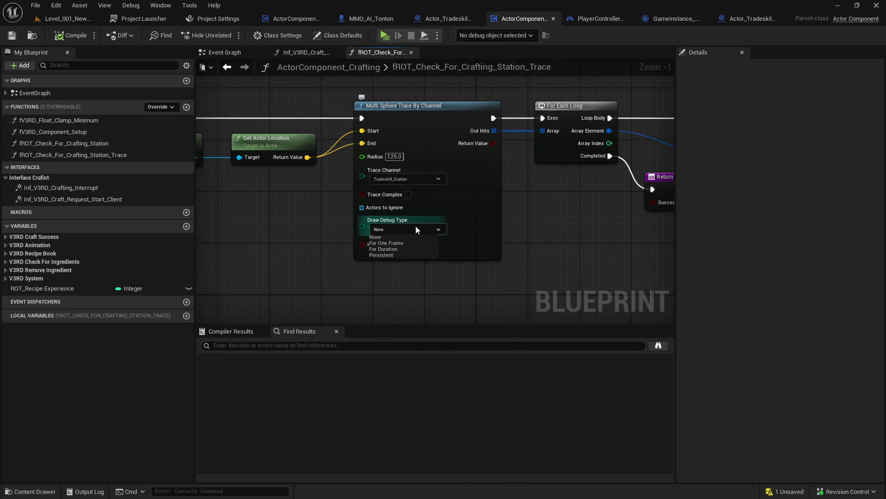
pyautogui.click(406, 248)
# - Disable and then remove the Branch node's breakpoint
pyautogui.moveTo(604, 198); pyautogui.dragTo(51, 180)
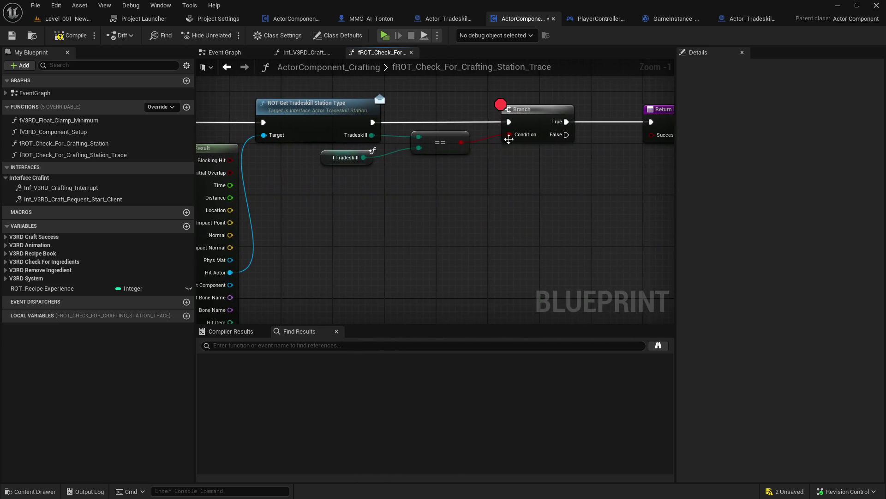
pyautogui.rightClick(531, 122)
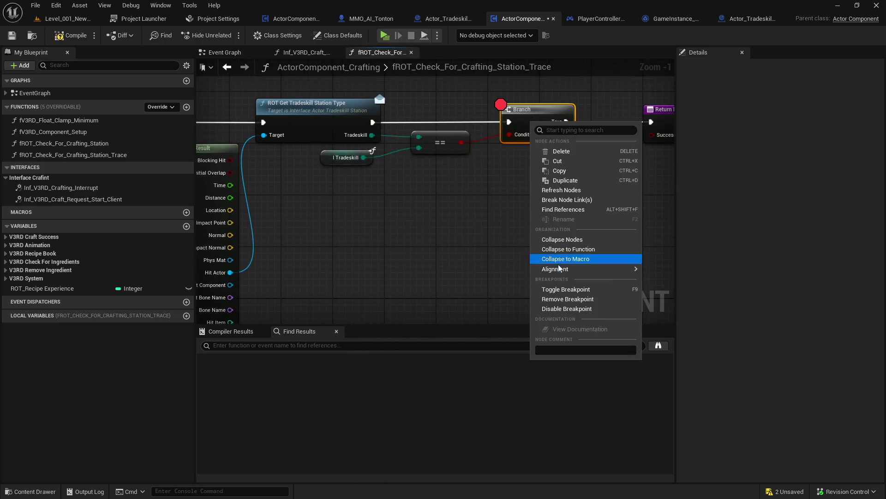
pyautogui.click(569, 308)
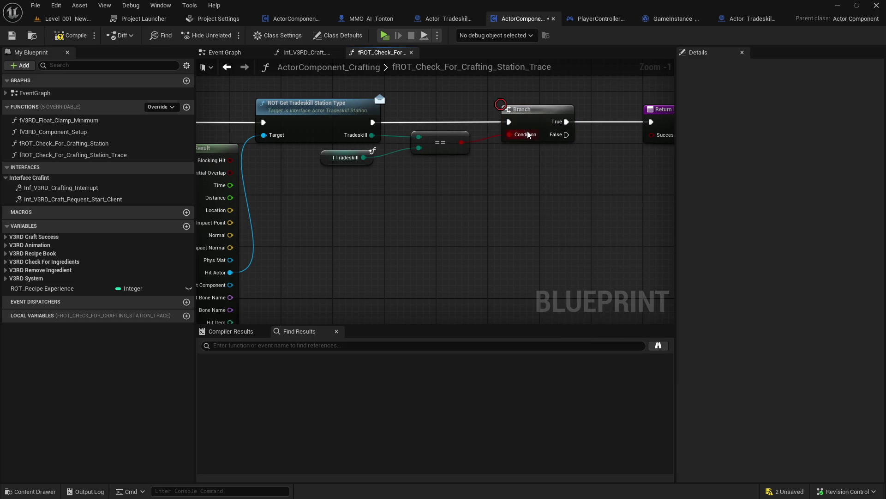
pyautogui.rightClick(530, 116)
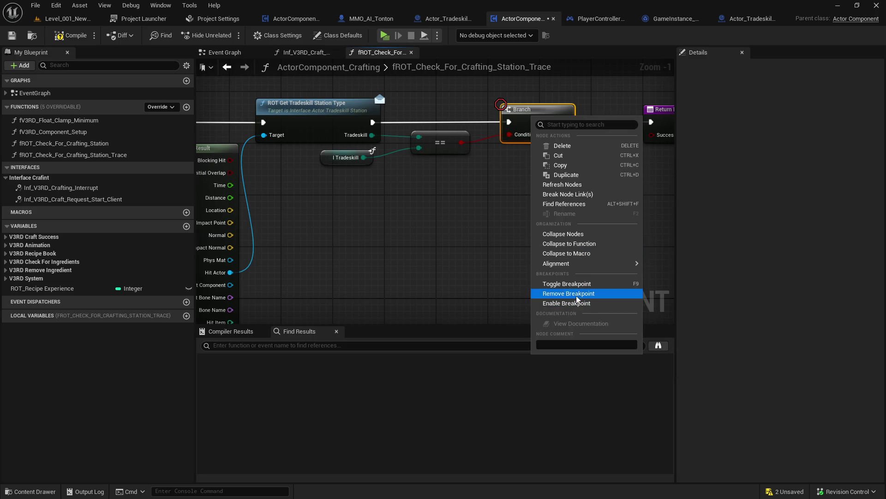
pyautogui.click(572, 294)
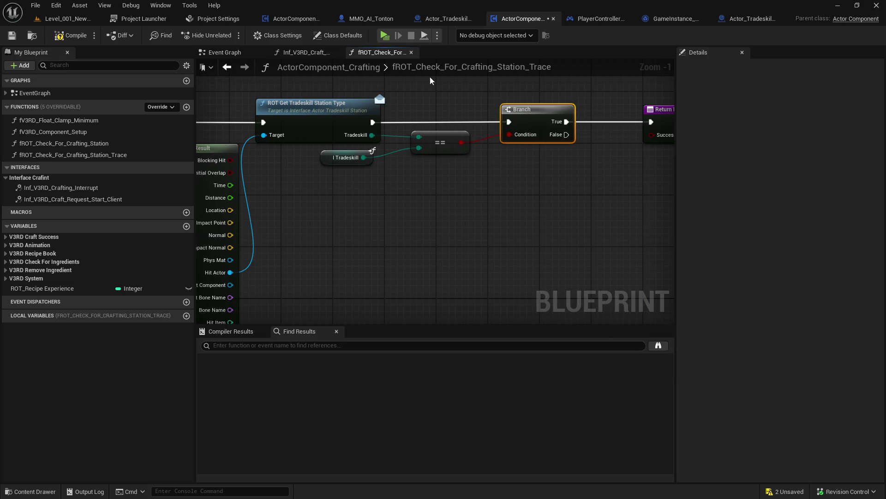
pyautogui.click(384, 38)
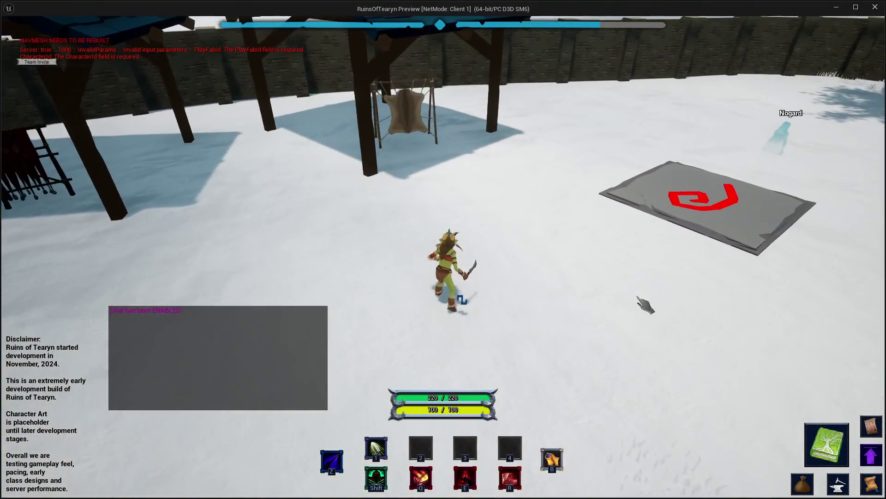
# - At the hide rack, switch the crafting window to Leatherworking and pick Crude Leather
pyautogui.click(839, 484)
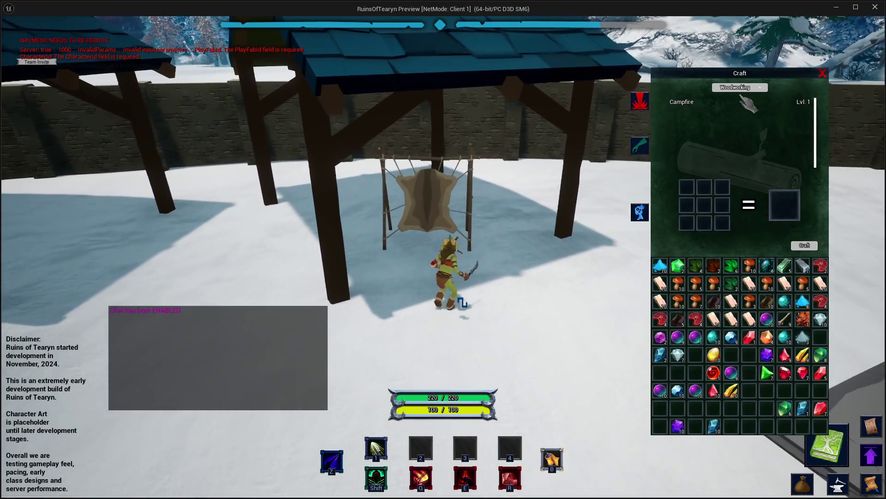
pyautogui.click(739, 87)
pyautogui.click(739, 123)
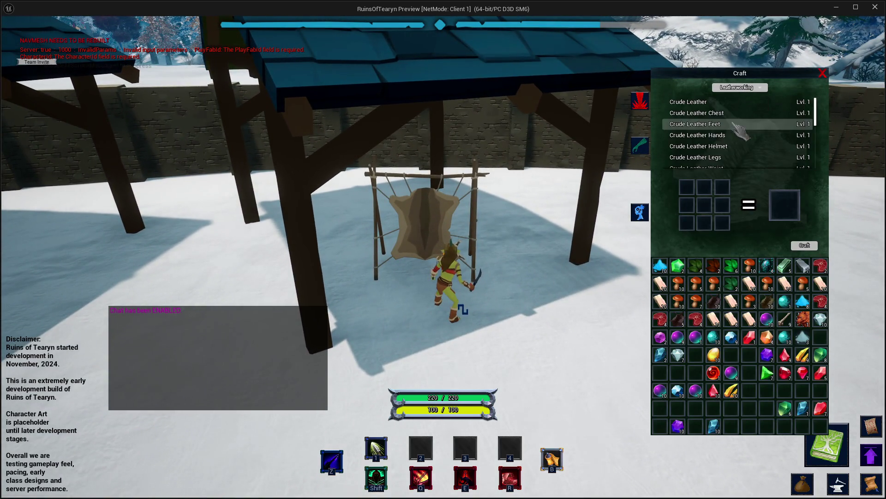
pyautogui.click(736, 103)
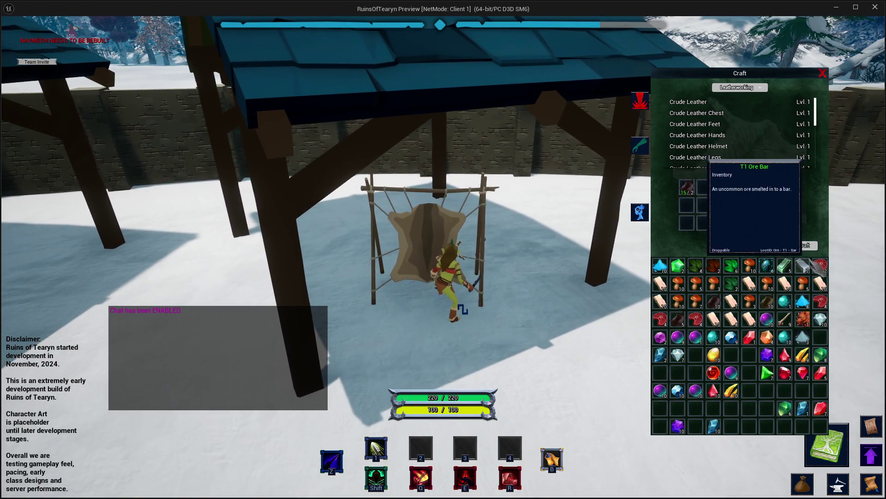
# - Start crafting Crude Leather, walk away mid-craft, and leave the game preview
pyautogui.moveTo(639, 269); pyautogui.dragTo(558, 267)
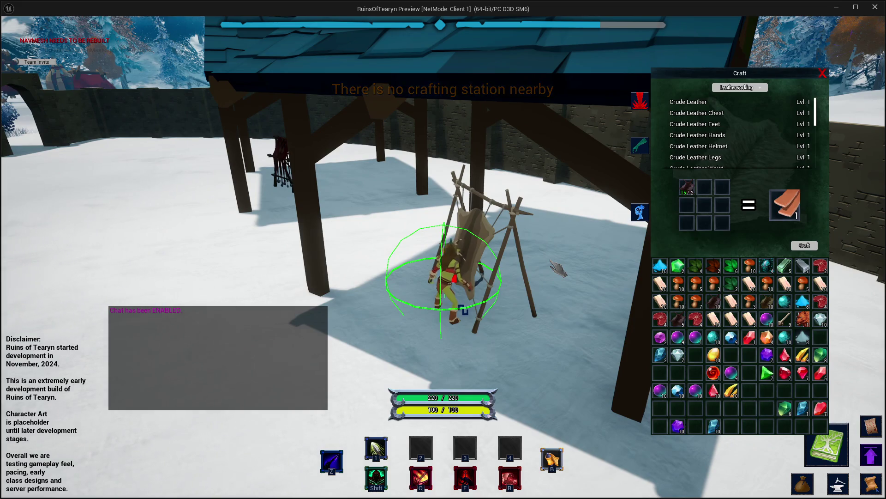
pyautogui.scroll(-1, 558, 268)
pyautogui.press('w')
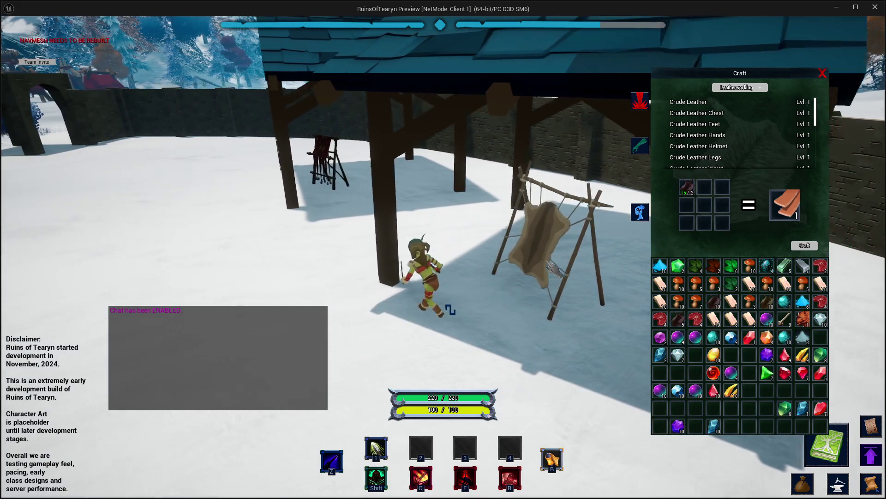
pyautogui.press('d')
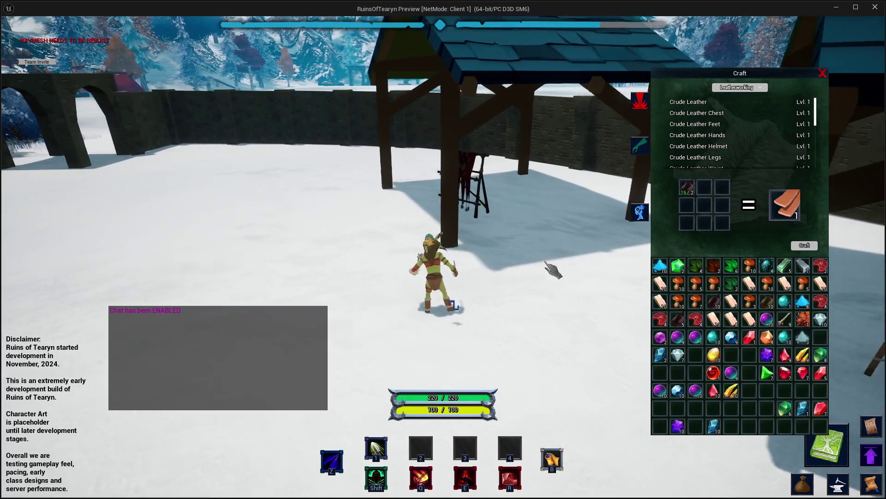
pyautogui.press('w')
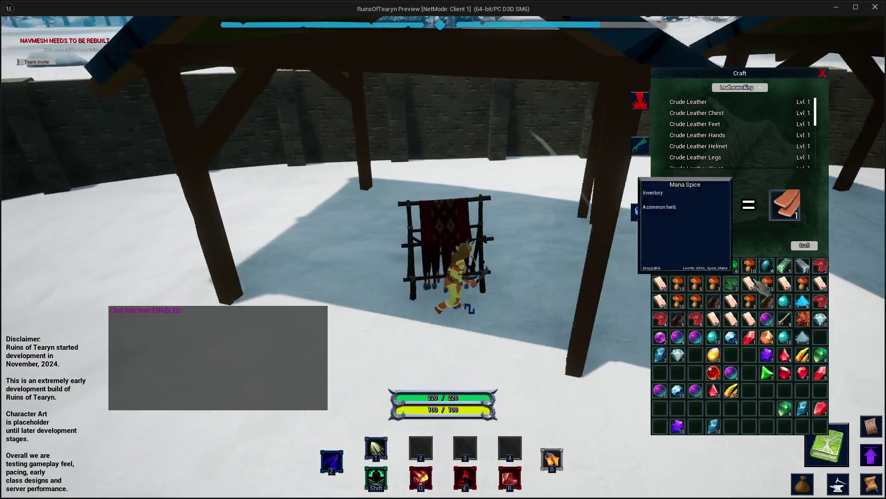
pyautogui.click(809, 246)
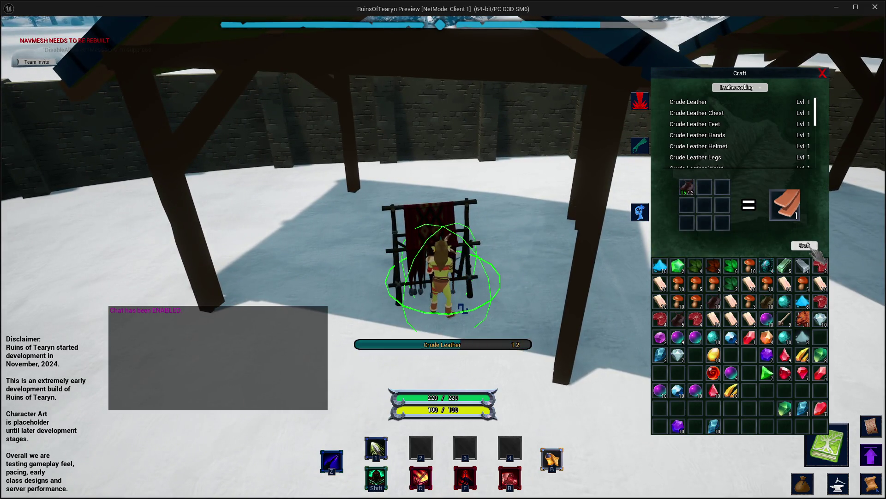
pyautogui.press('s')
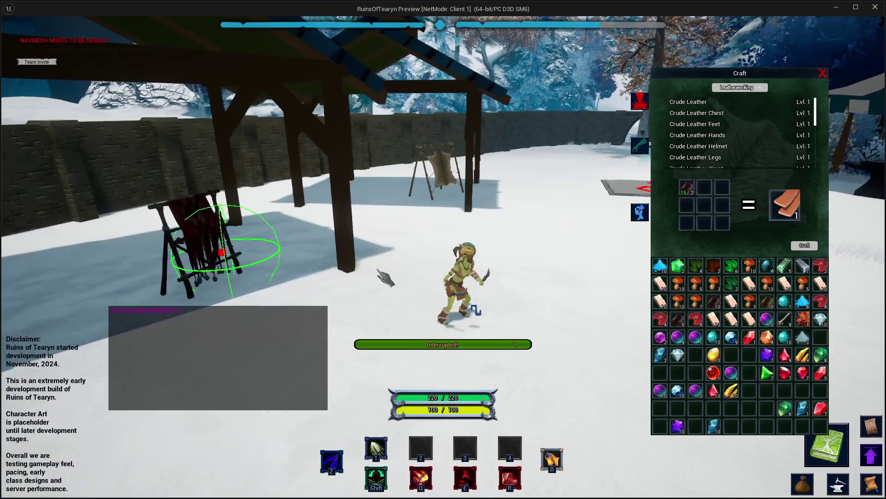
pyautogui.hotkey('alt', 'Tab')
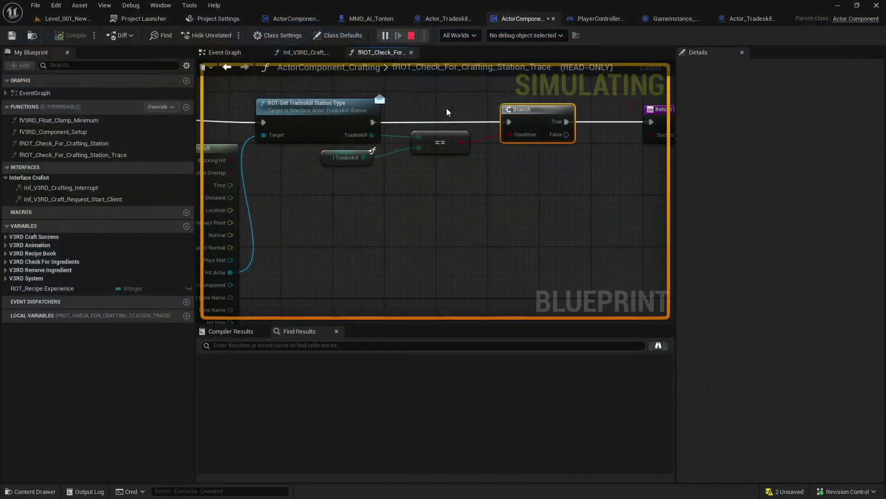
# - Delete the Tanner and tailoring station actors from the level
pyautogui.click(63, 19)
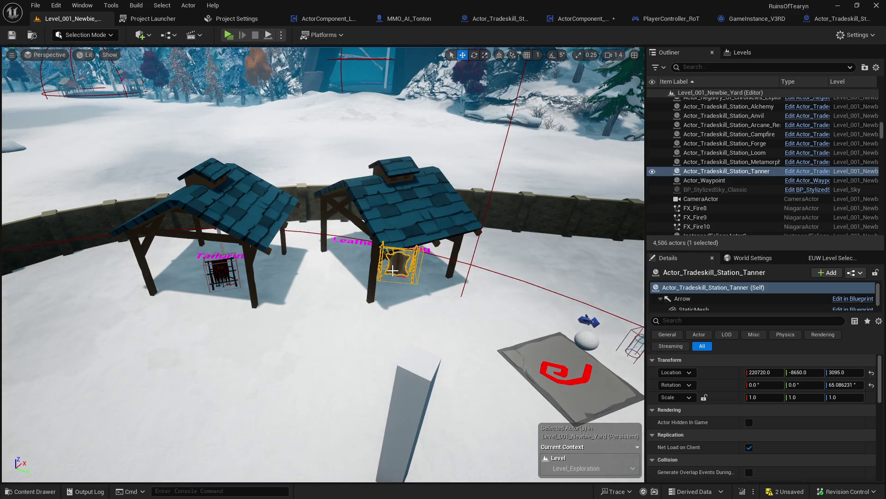
pyautogui.moveTo(392, 270); pyautogui.dragTo(381, 298)
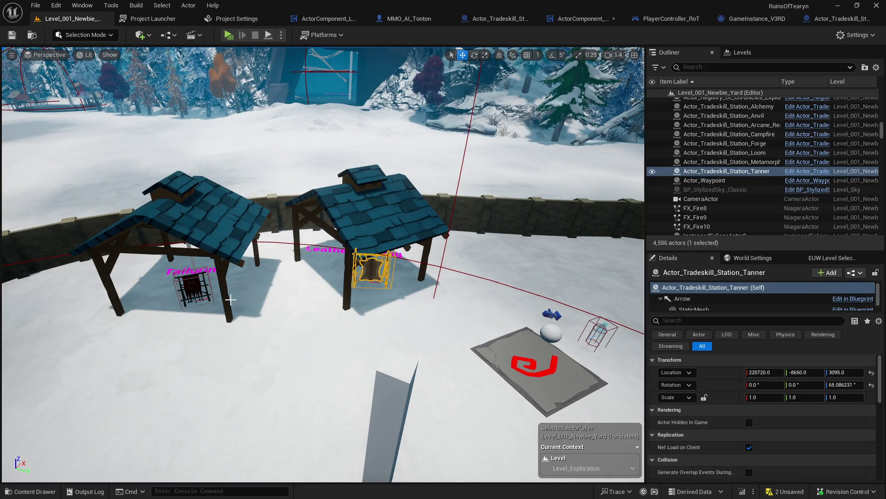
pyautogui.press('Delete')
pyautogui.click(198, 293)
pyautogui.press('Delete')
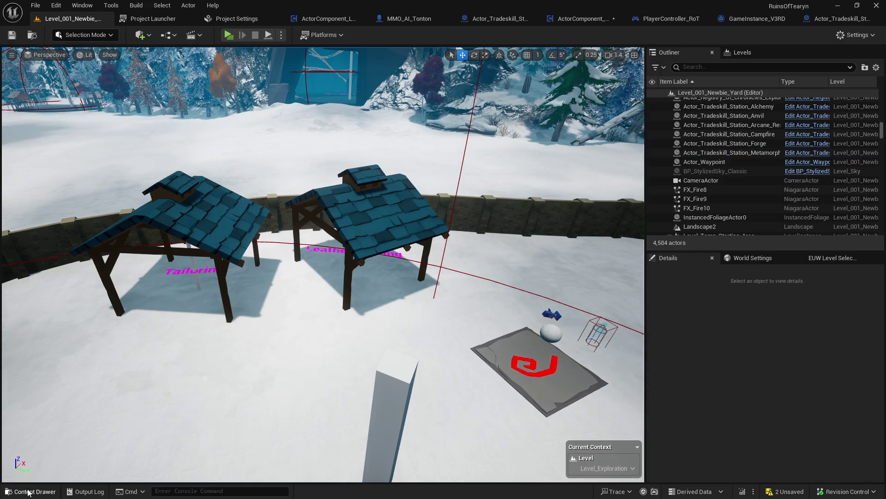
# - Save only ActorComponent_Crafting, excluding the level from the save
pyautogui.hotkey('ctrl', 'space')
pyautogui.click(131, 147)
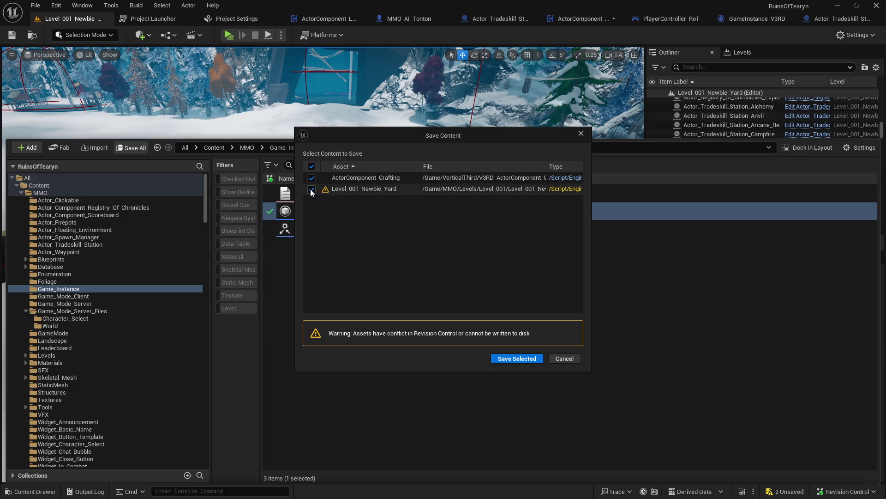
pyautogui.click(311, 189)
pyautogui.click(517, 358)
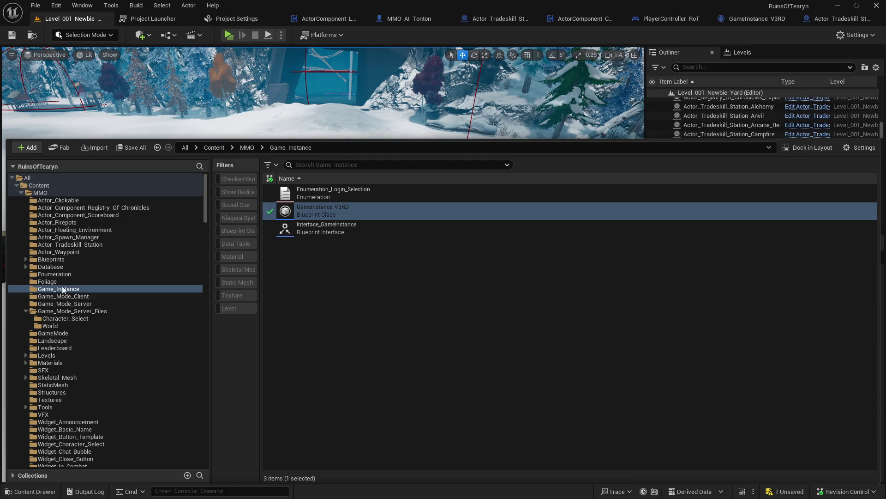
# - Browse Database to the Actor_Tradeskill_Station folder and open the Loom station blueprint
pyautogui.click(25, 267)
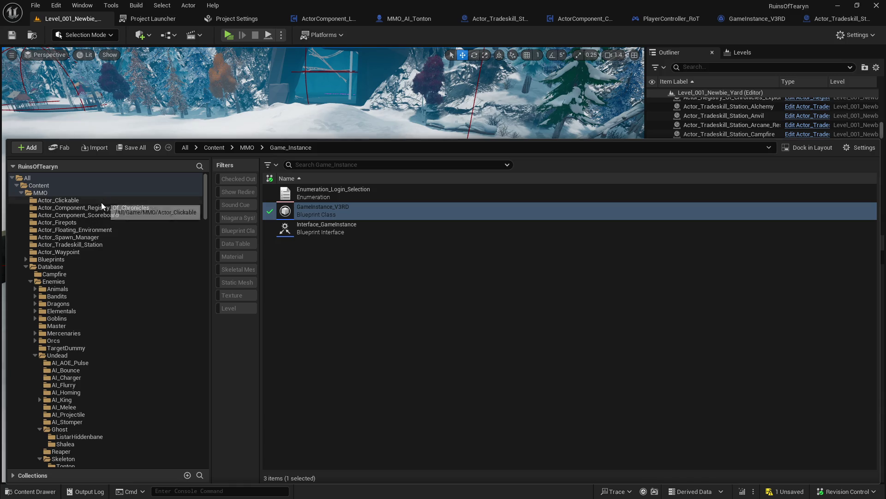
pyautogui.click(68, 244)
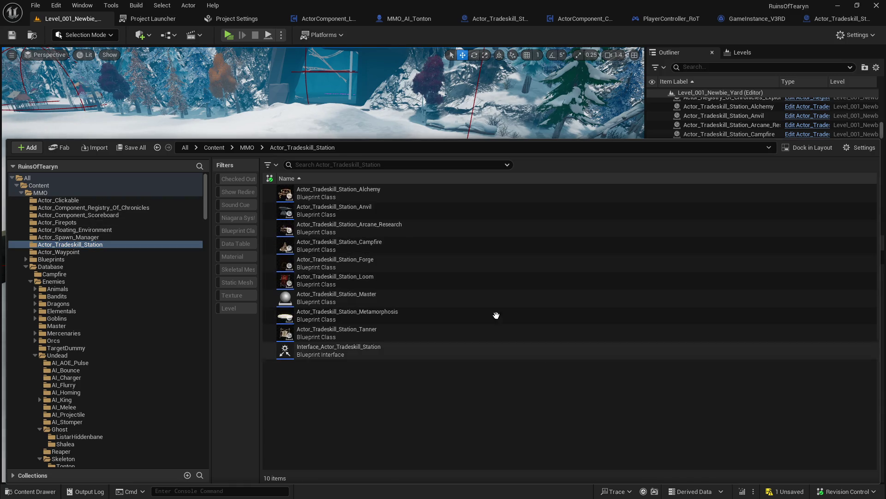
pyautogui.doubleClick(384, 281)
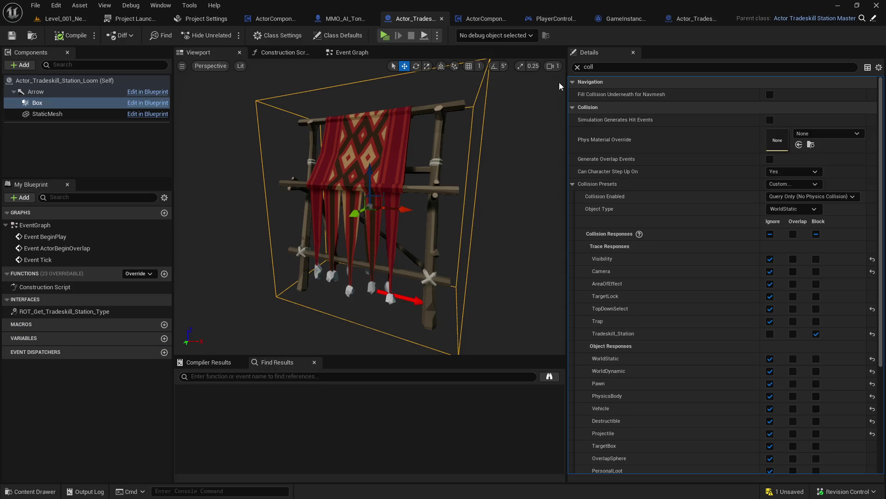
# - In the Loom blueprint, implement then delete ROT_Get_Tradeskill_Station_Type, and save it
pyautogui.click(577, 67)
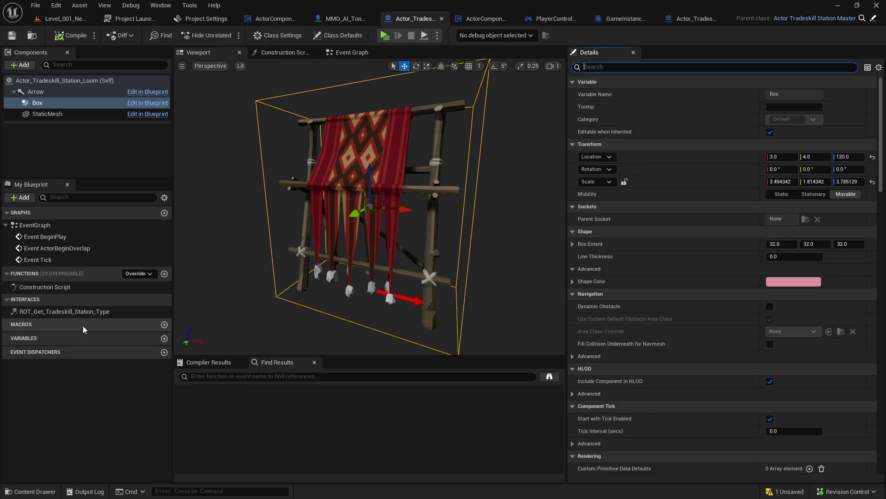
pyautogui.click(51, 312)
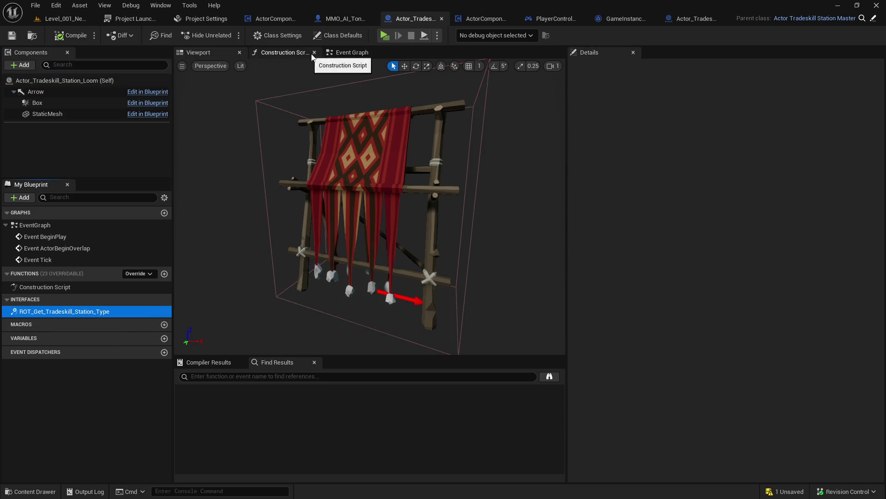
pyautogui.moveTo(567, 91); pyautogui.dragTo(679, 92)
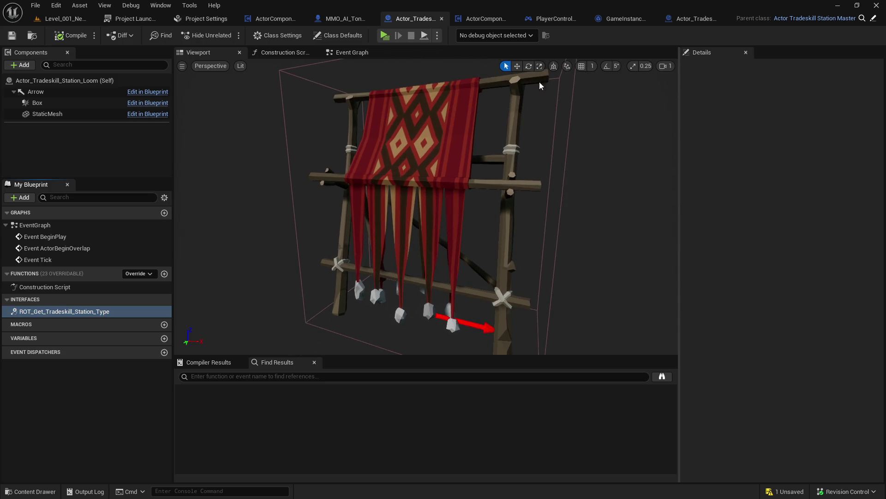
pyautogui.click(346, 52)
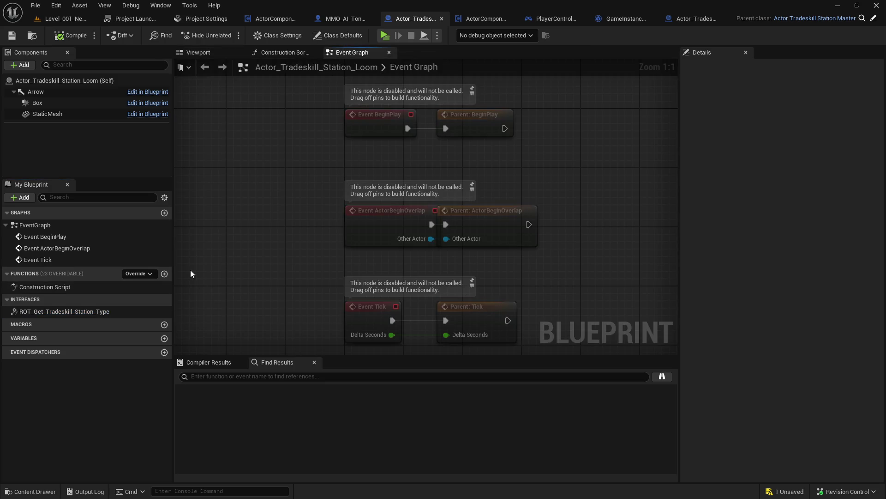
pyautogui.click(359, 35)
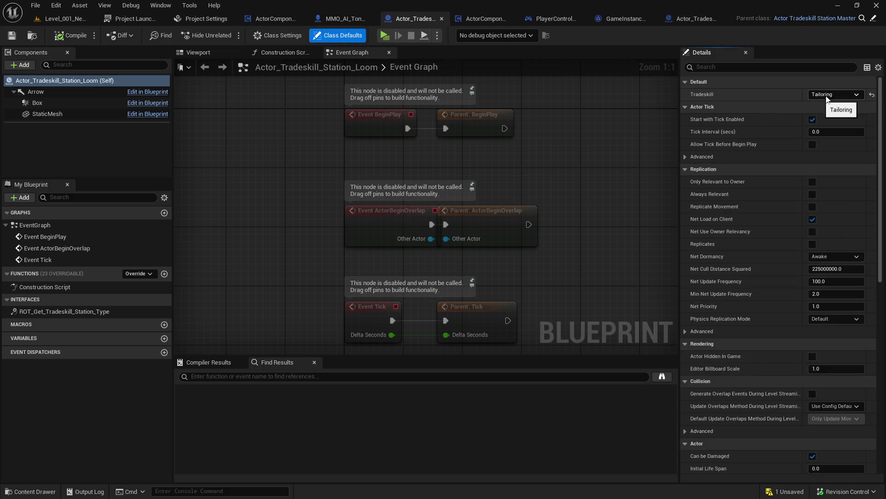
pyautogui.doubleClick(117, 310)
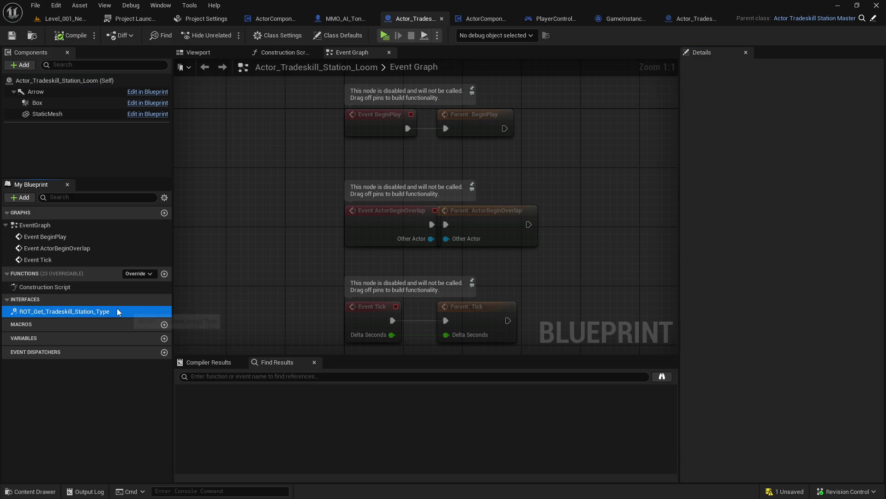
pyautogui.click(205, 67)
pyautogui.press('Delete')
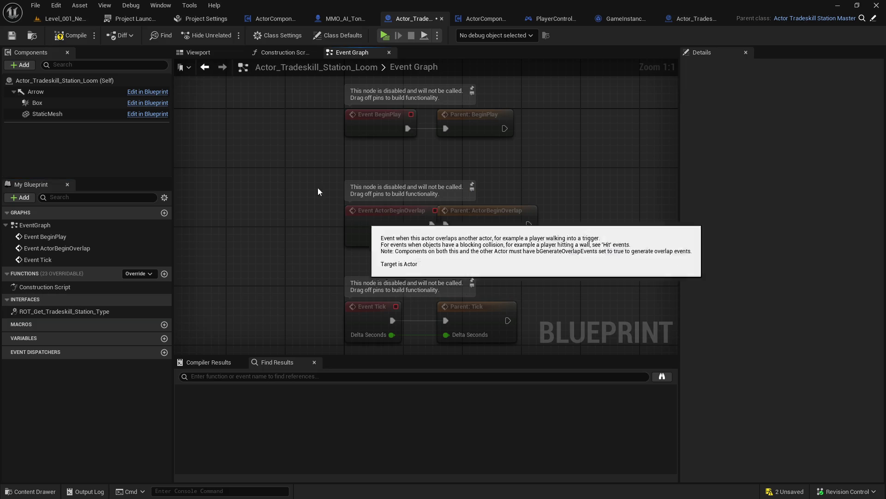
pyautogui.click(12, 40)
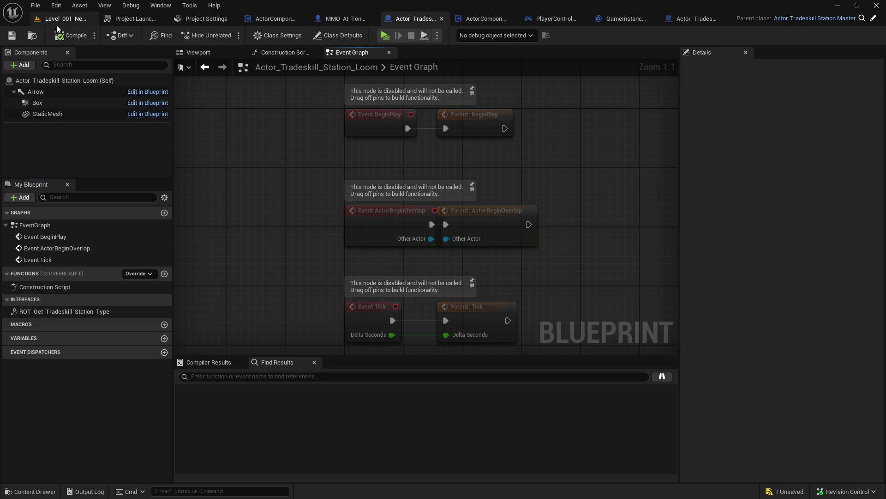
# - Place a station actor under the Tailoring stall in the level
pyautogui.click(60, 18)
pyautogui.click(33, 492)
pyautogui.moveTo(412, 281)
pyautogui.mouseDown()
pyautogui.moveTo(182, 277)
pyautogui.moveTo(184, 294)
pyautogui.moveTo(197, 293)
pyautogui.mouseUp()
# - Open Actor_Tradeskill_Station_Tanner and implement its ROT_Get_Tradeskill_Station_Type interface function
pyautogui.click(33, 492)
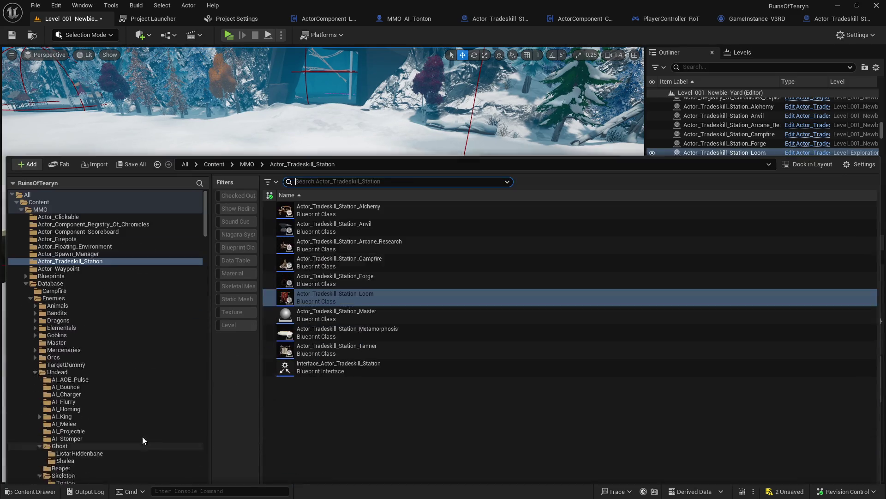
pyautogui.doubleClick(394, 331)
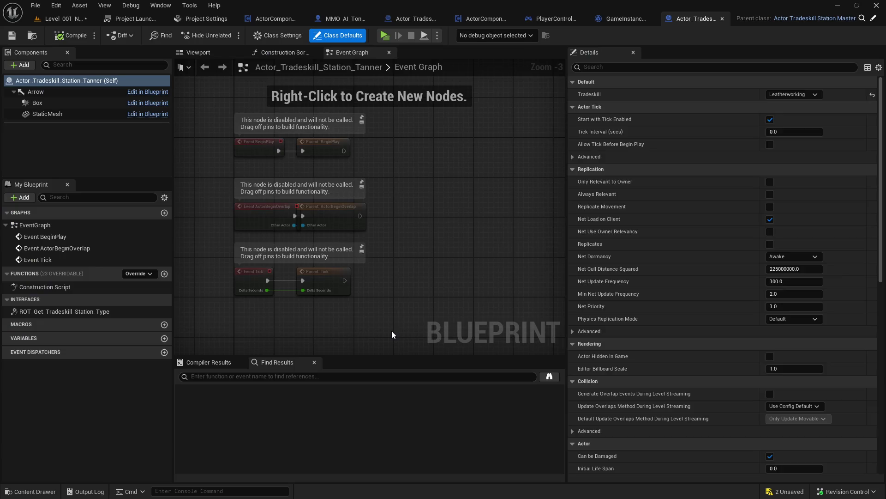
pyautogui.click(199, 52)
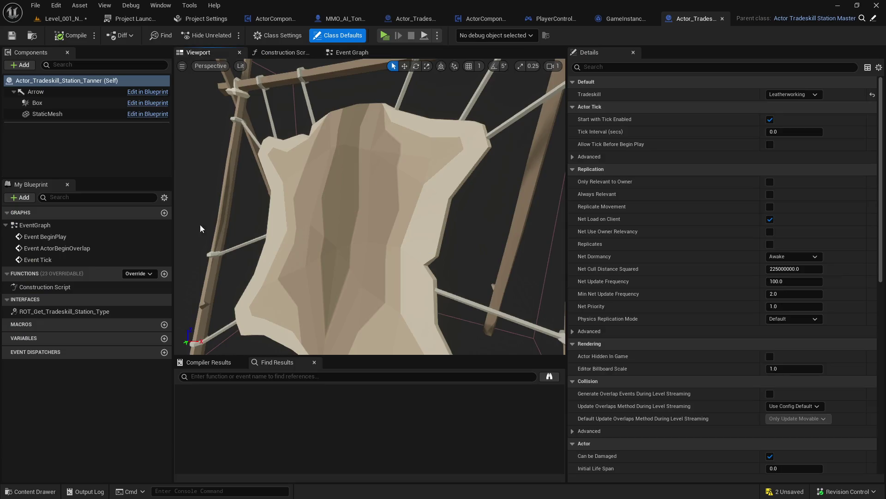
pyautogui.click(82, 312)
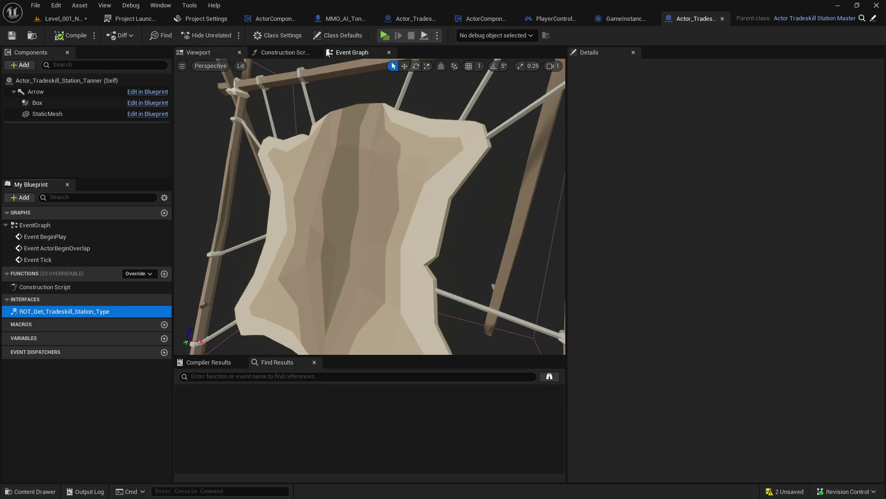
pyautogui.doubleClick(83, 312)
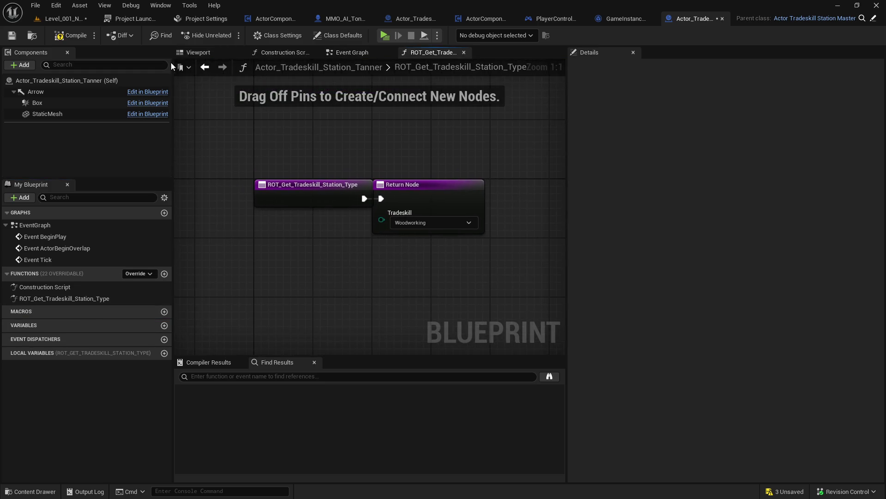
# - Delete the tanner's implemented station-type function and save, checking out the asset
pyautogui.click(69, 298)
pyautogui.press('Delete')
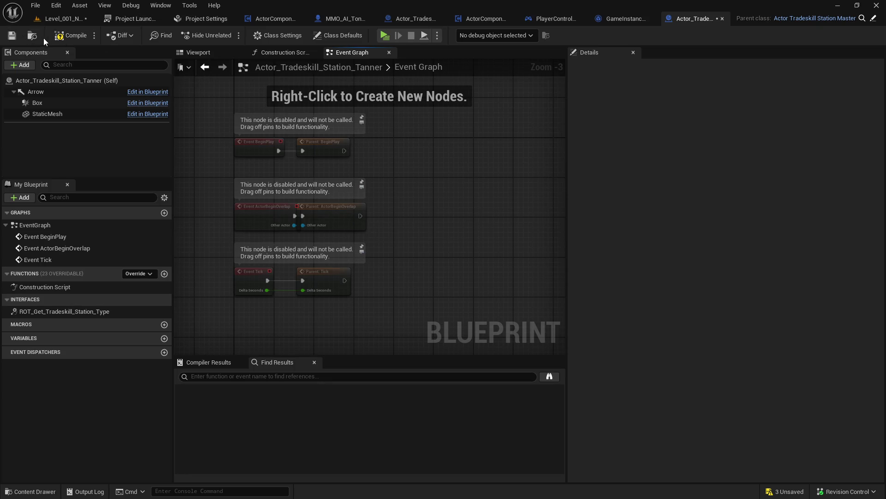
pyautogui.click(7, 37)
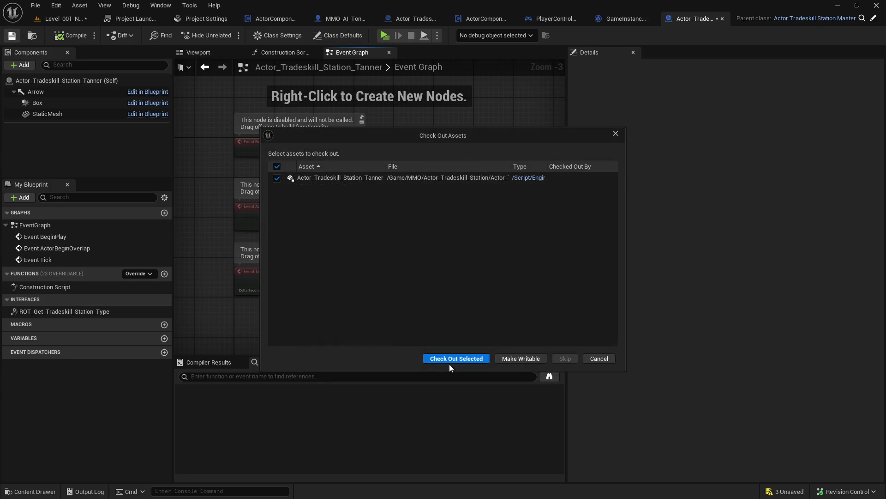
pyautogui.click(452, 358)
# - Confirm the tanner's Tradeskill class default stays Leatherworking
pyautogui.click(337, 35)
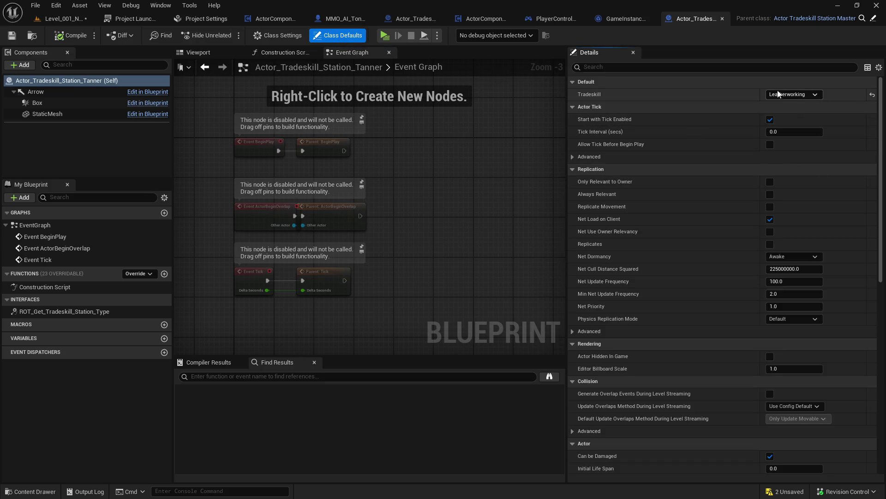
pyautogui.click(799, 94)
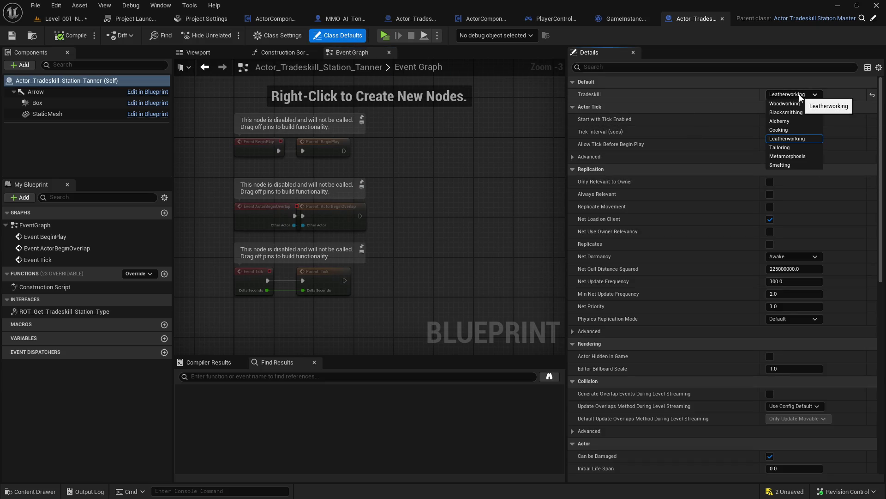
pyautogui.click(800, 97)
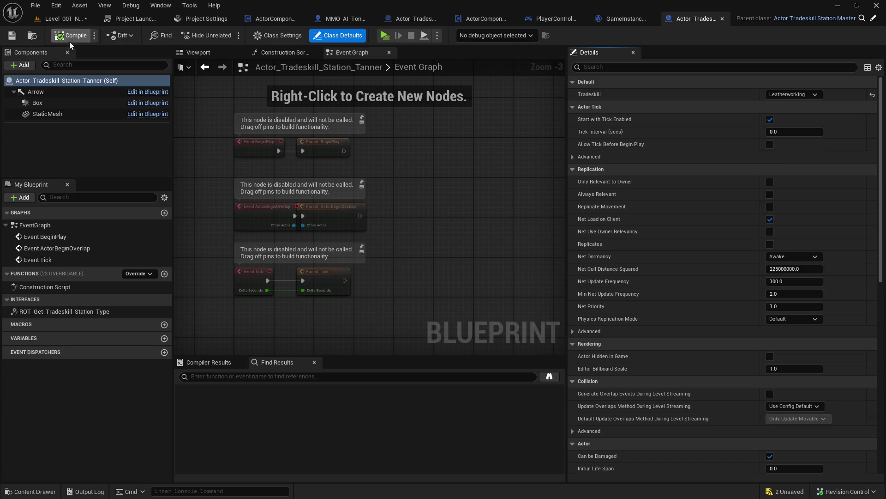
pyautogui.click(62, 18)
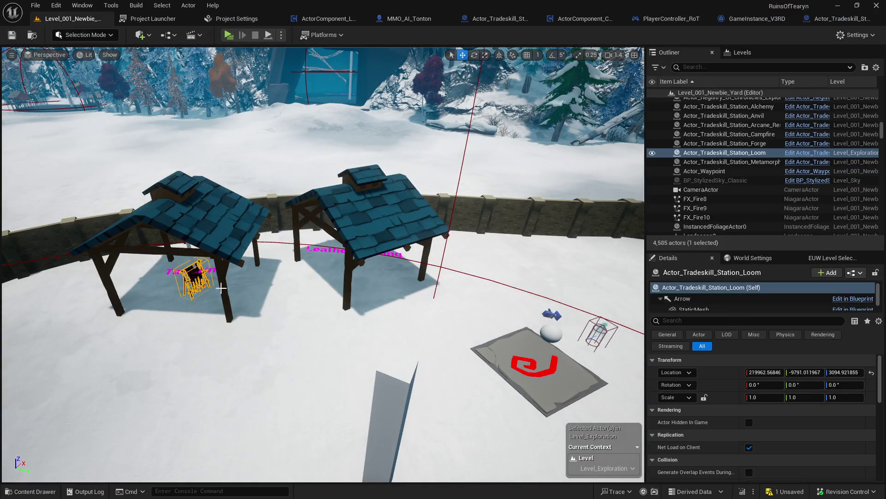
# - Drag a Tanner station blueprint from the Content Drawer into the level
pyautogui.hotkey('ctrl', 'space')
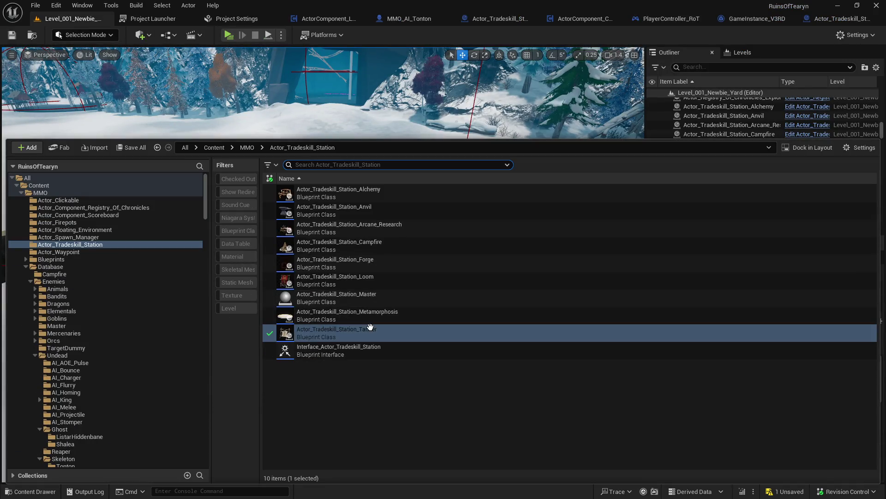
pyautogui.moveTo(373, 330); pyautogui.dragTo(381, 272)
pyautogui.click(422, 267)
pyautogui.scroll(10, 422, 267)
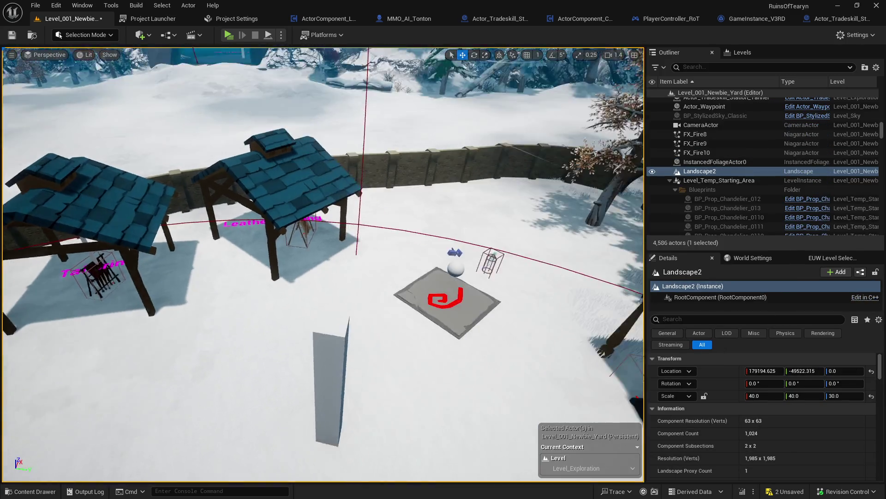
pyautogui.press('a')
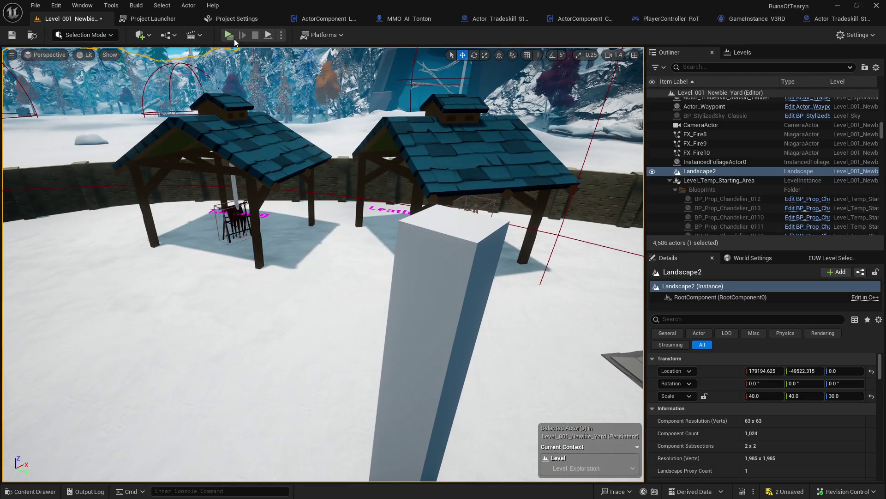
# - Play-test crafting Crude Leather under Leatherworking at the tanner, then close the preview
pyautogui.click(228, 35)
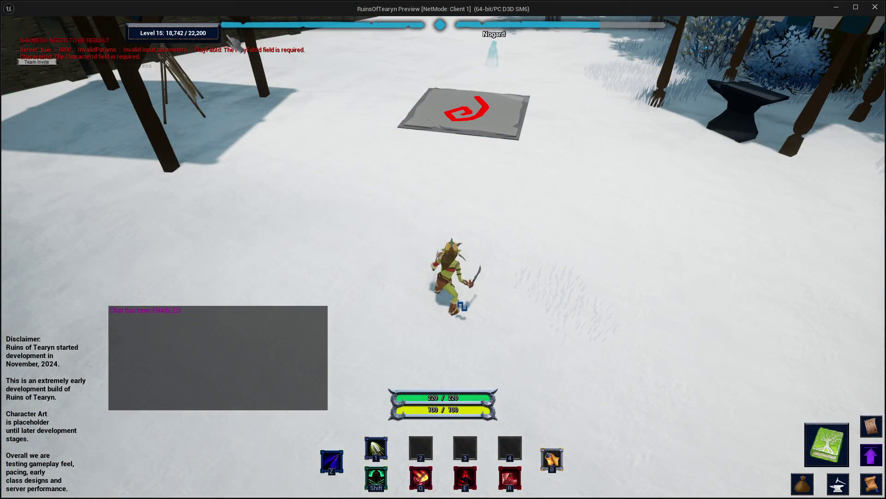
pyautogui.moveTo(233, 44); pyautogui.dragTo(663, 222)
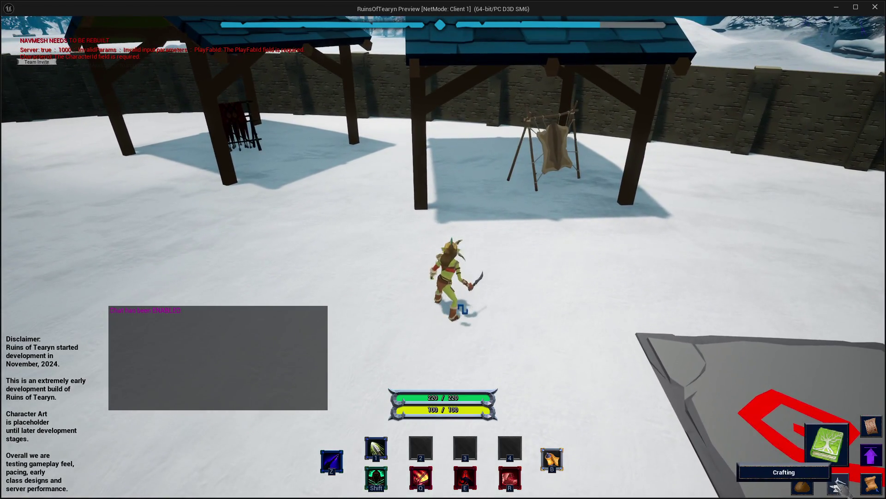
pyautogui.click(838, 484)
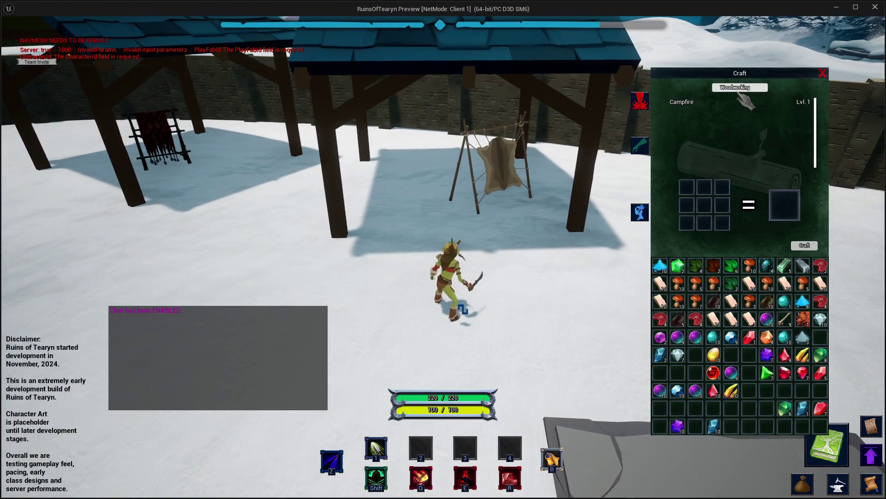
pyautogui.click(747, 87)
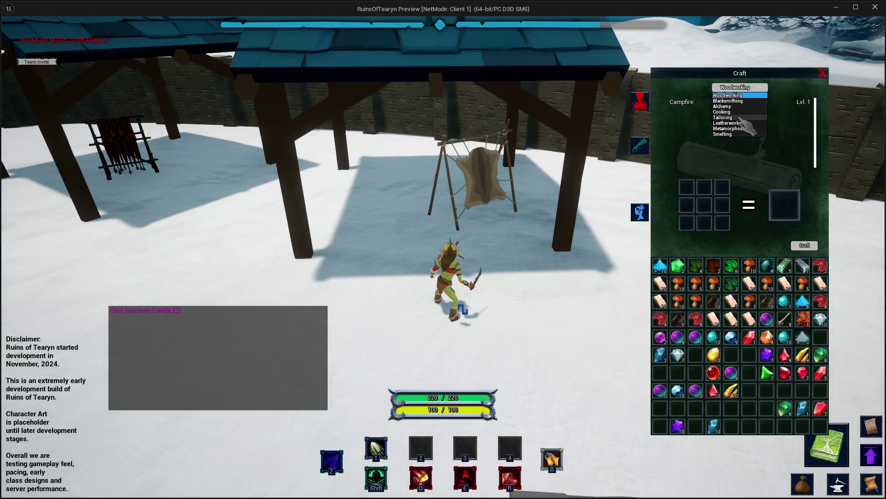
pyautogui.click(738, 123)
pyautogui.click(732, 102)
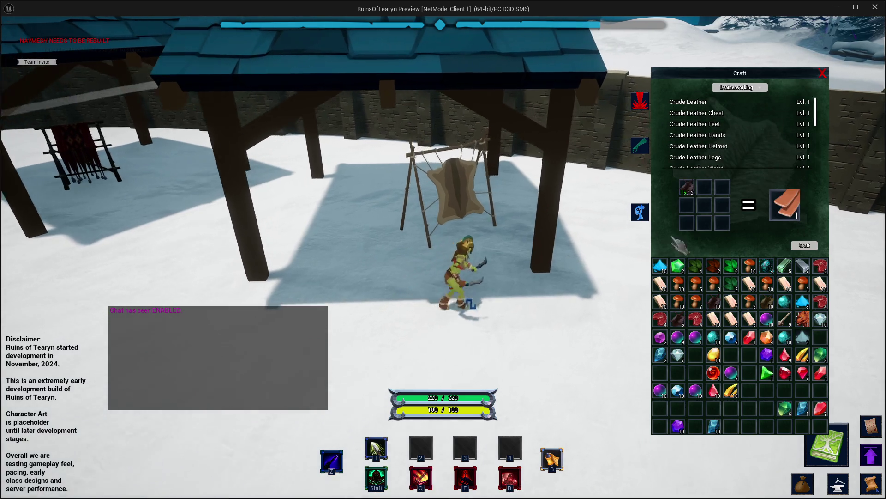
pyautogui.click(810, 249)
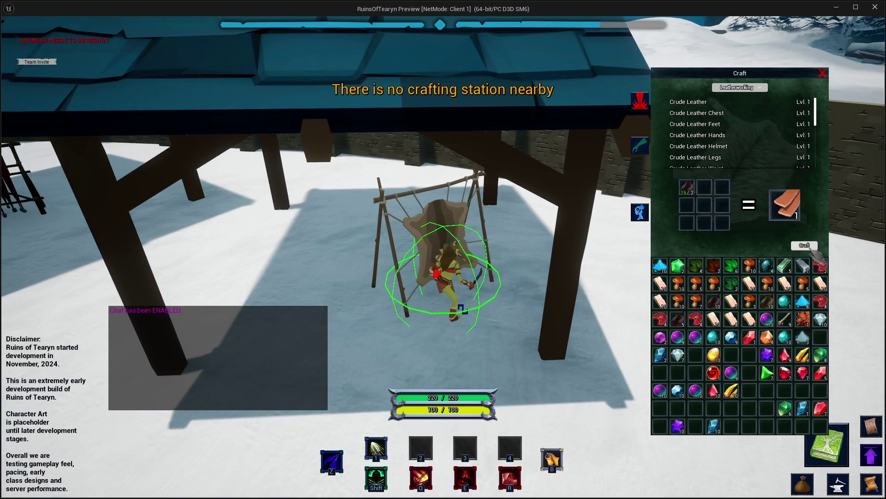
pyautogui.press('w')
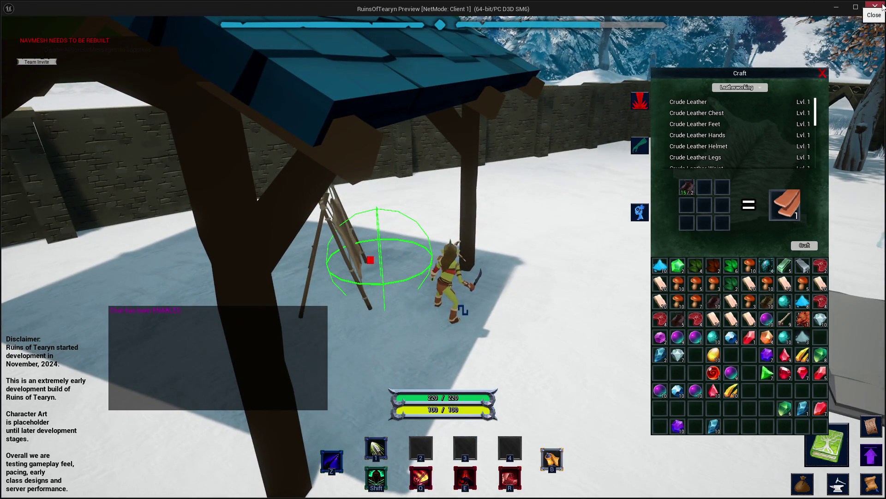
pyautogui.hotkey('alt', 'Tab')
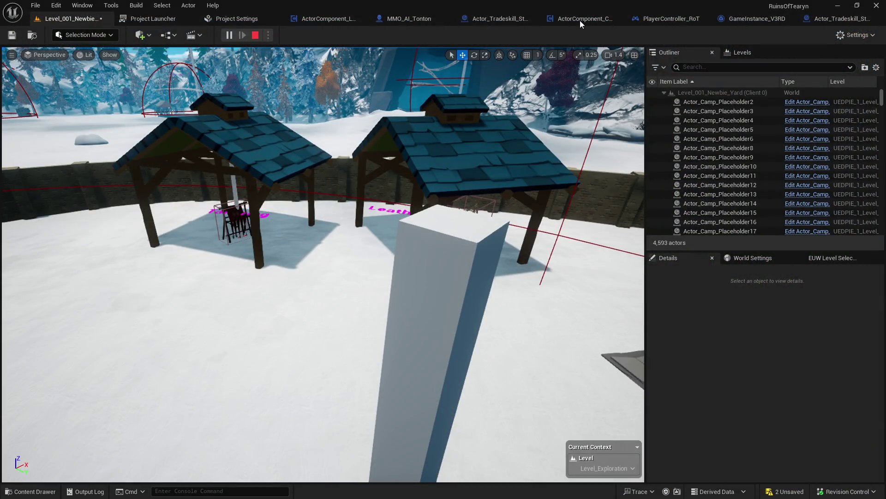
# - Frame the crafting-station trace function and drag a new wire from the station-type check
pyautogui.click(580, 21)
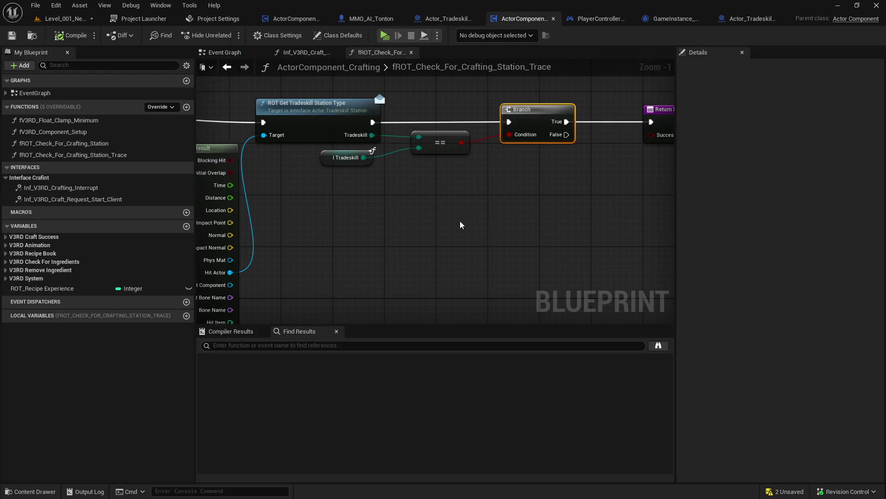
pyautogui.scroll(-2, 450, 228)
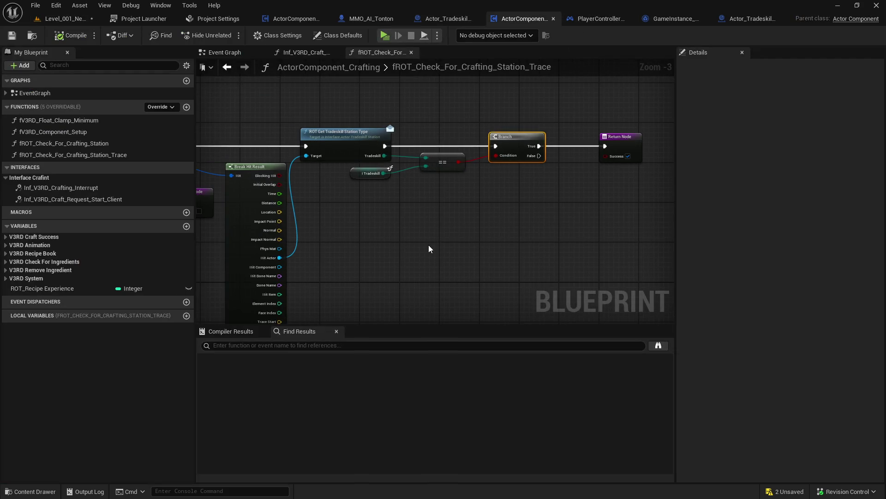
pyautogui.scroll(-1, 430, 244)
pyautogui.moveTo(431, 238); pyautogui.dragTo(499, 233)
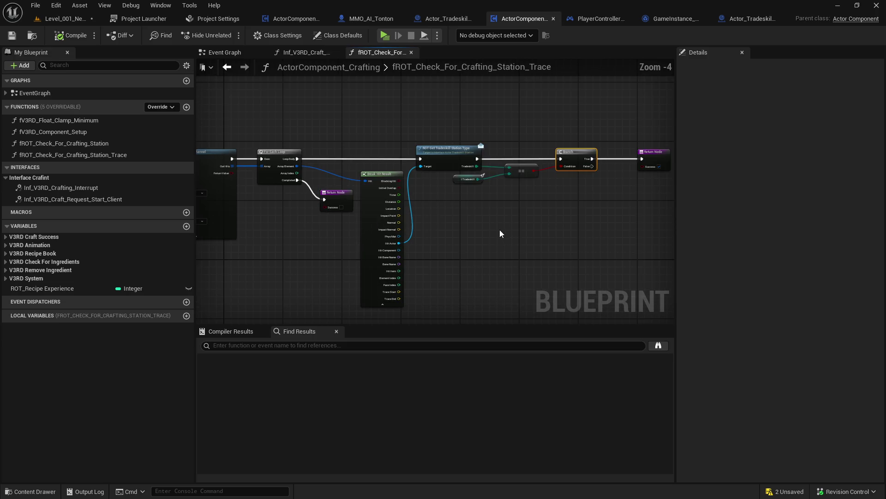
pyautogui.moveTo(477, 159)
pyautogui.mouseDown()
pyautogui.moveTo(519, 111)
pyautogui.moveTo(505, 122)
pyautogui.moveTo(619, 87)
pyautogui.mouseUp()
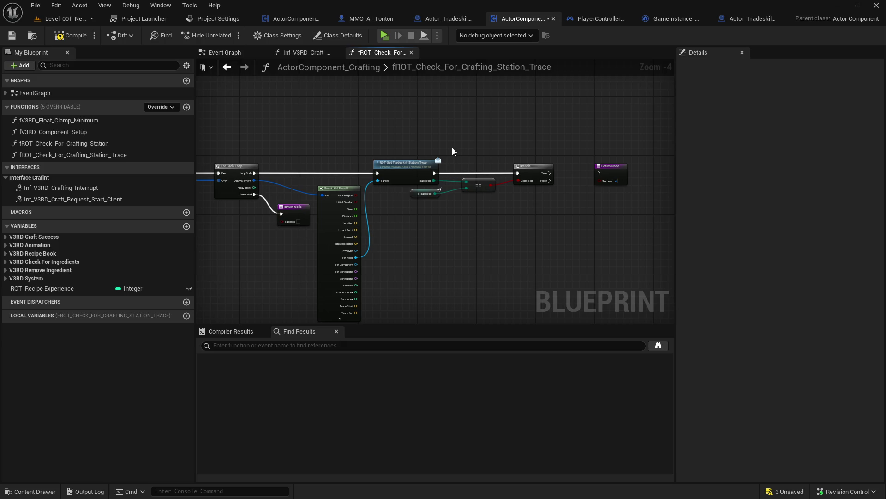
pyautogui.moveTo(437, 259)
pyautogui.mouseDown()
pyautogui.moveTo(492, 223)
pyautogui.moveTo(451, 232)
pyautogui.mouseUp()
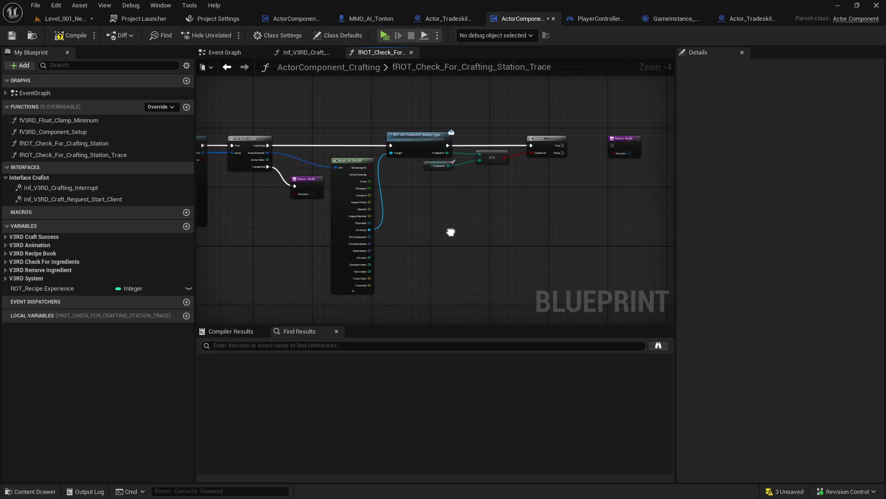
pyautogui.moveTo(630, 139)
pyautogui.mouseDown()
pyautogui.moveTo(652, 151)
pyautogui.moveTo(617, 143)
pyautogui.mouseUp()
pyautogui.click(563, 170)
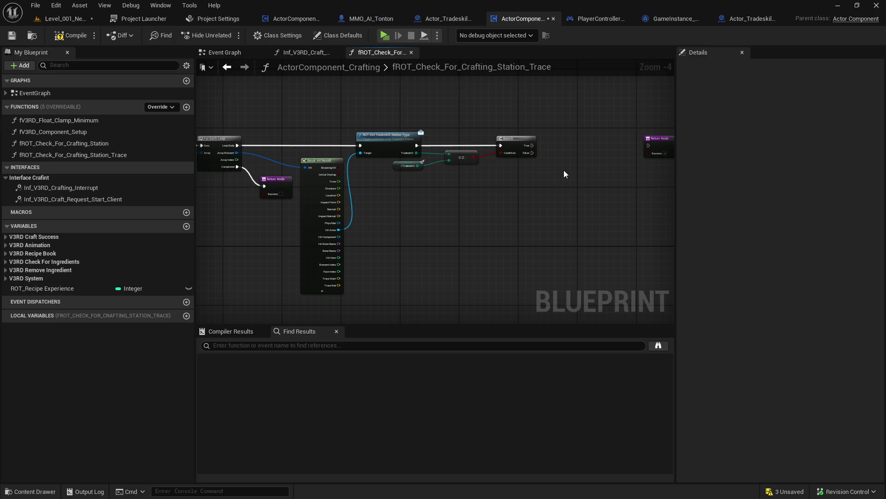
# - Promote the Return Node's Success pin to a local variable, undoing the member-variable promotion
pyautogui.rightClick(605, 159)
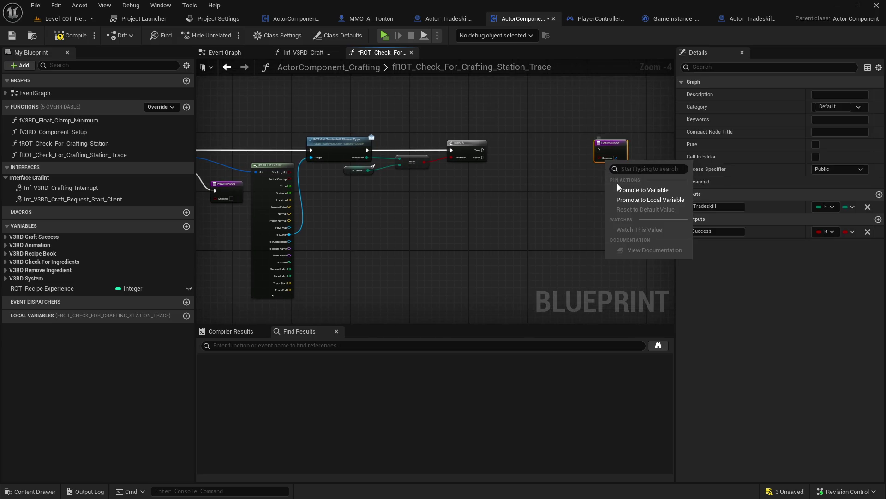
pyautogui.press('Escape')
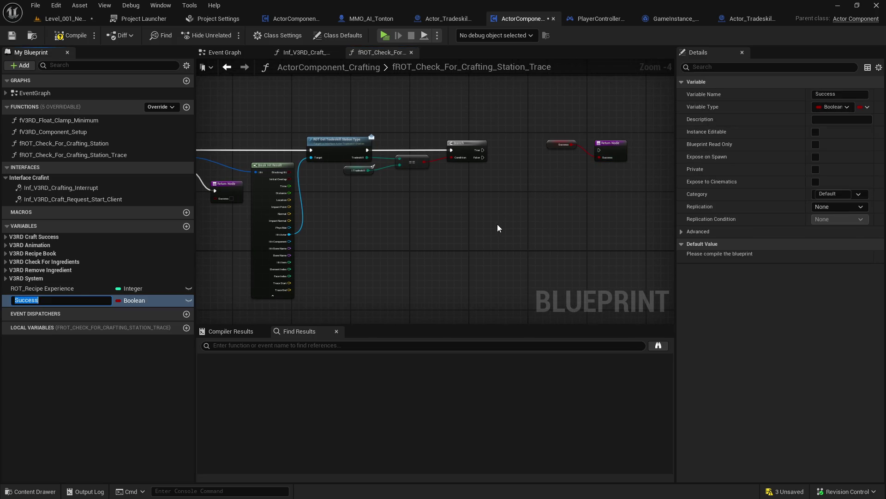
pyautogui.hotkey('ctrl', 'z')
pyautogui.rightClick(602, 162)
pyautogui.click(643, 197)
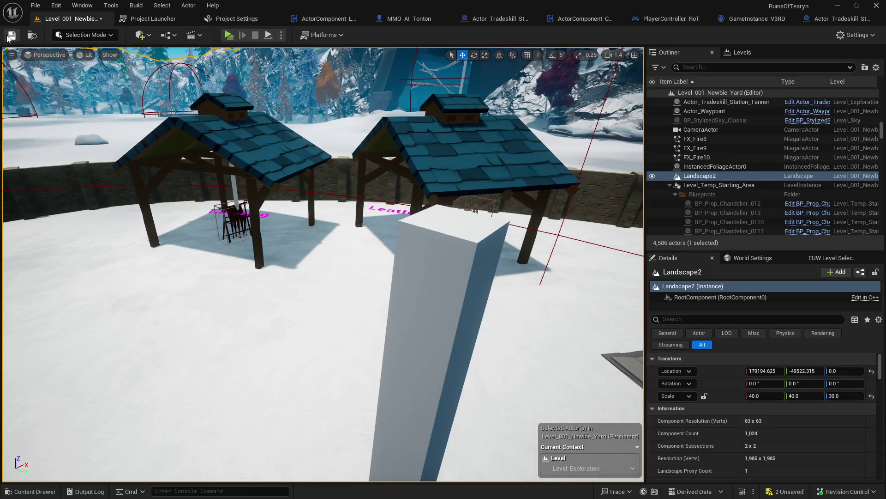
# - In a play session, craft one Crude Leather under Leatherworking at the tanner station
pyautogui.hotkey('alt', 'p')
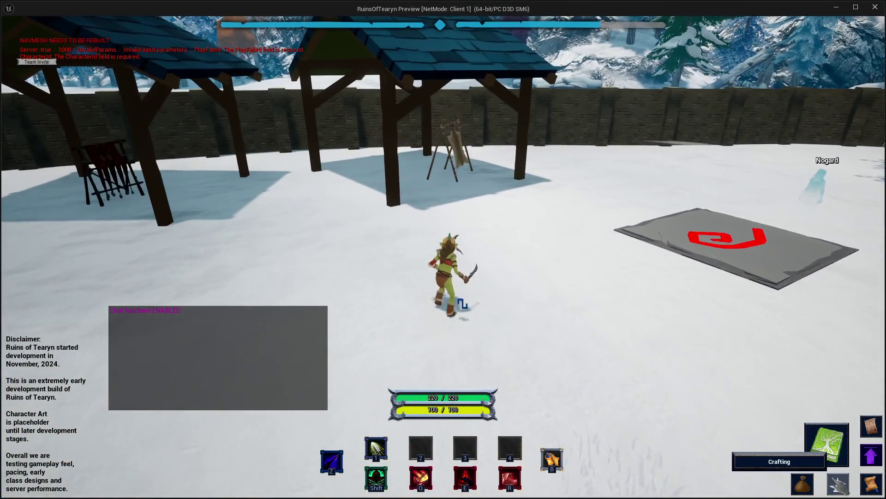
pyautogui.click(838, 483)
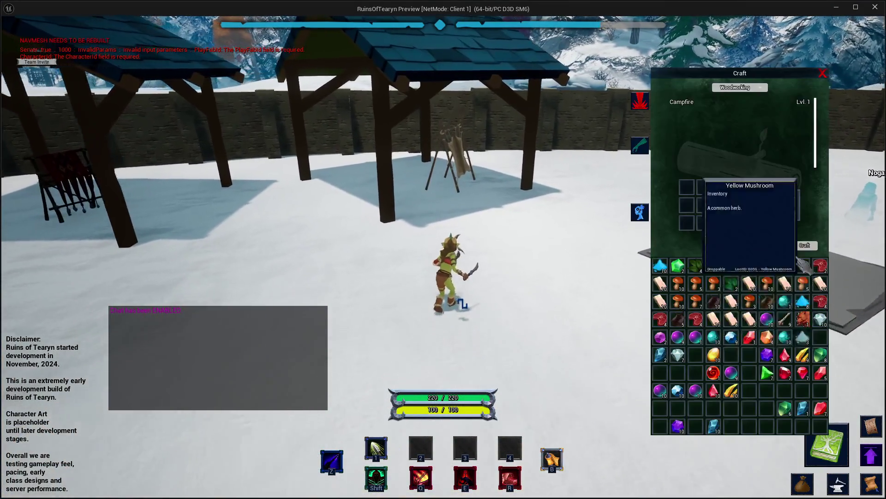
pyautogui.click(748, 89)
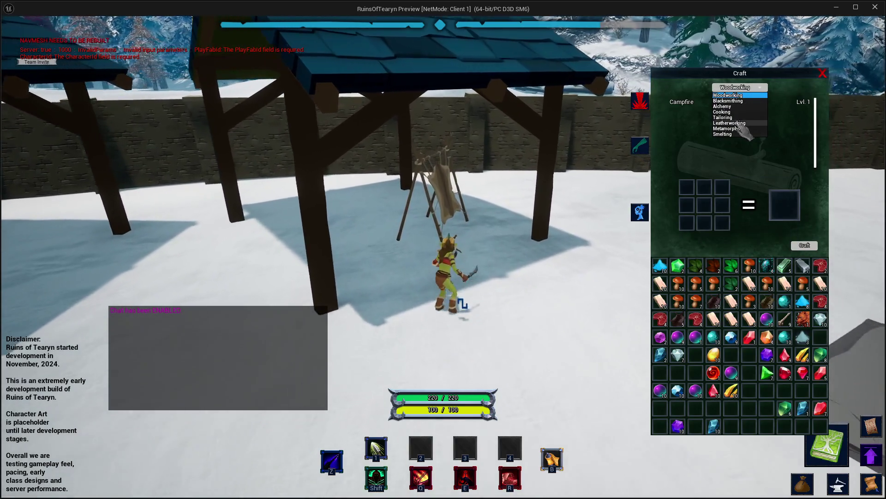
pyautogui.click(730, 123)
pyautogui.click(688, 102)
pyautogui.click(814, 246)
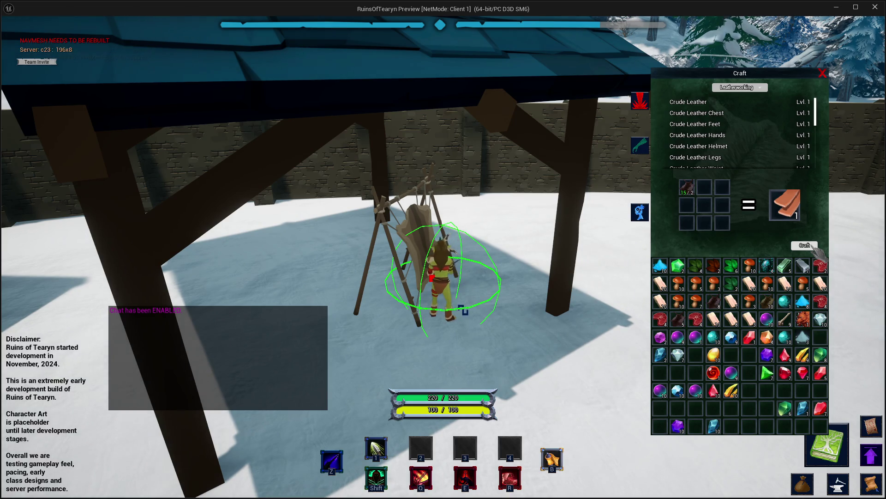
# - Walk the character away toward the campfire, try crafting Crude Leather there, then stop the session
pyautogui.press('a')
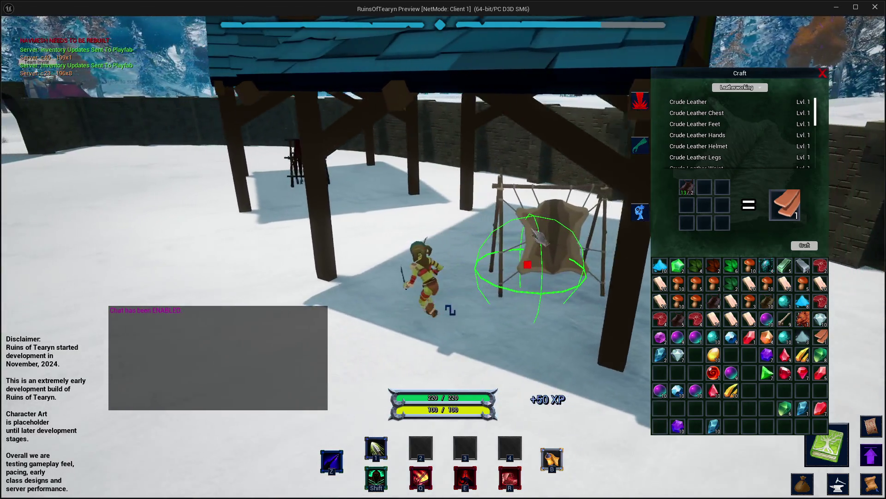
pyautogui.press('w')
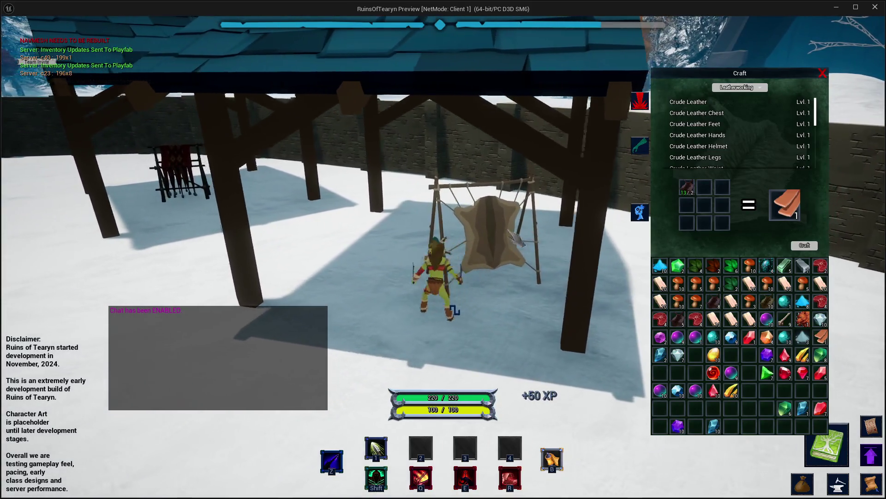
pyautogui.press('a')
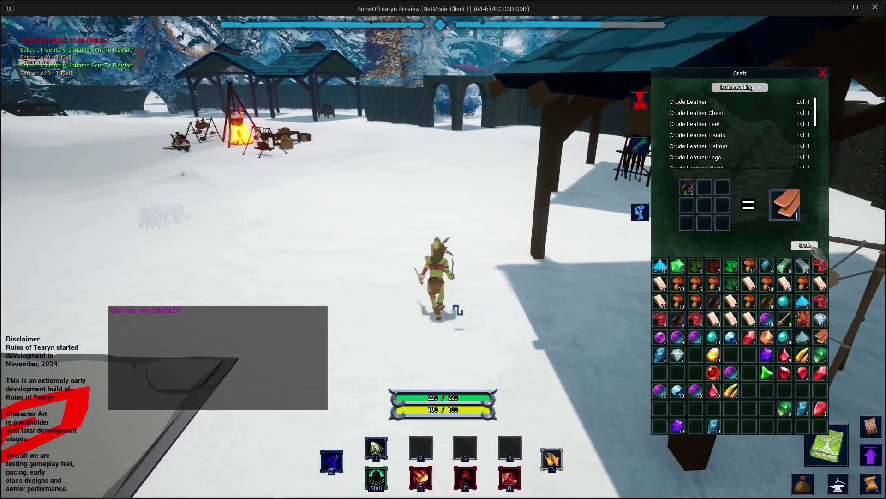
pyautogui.click(808, 246)
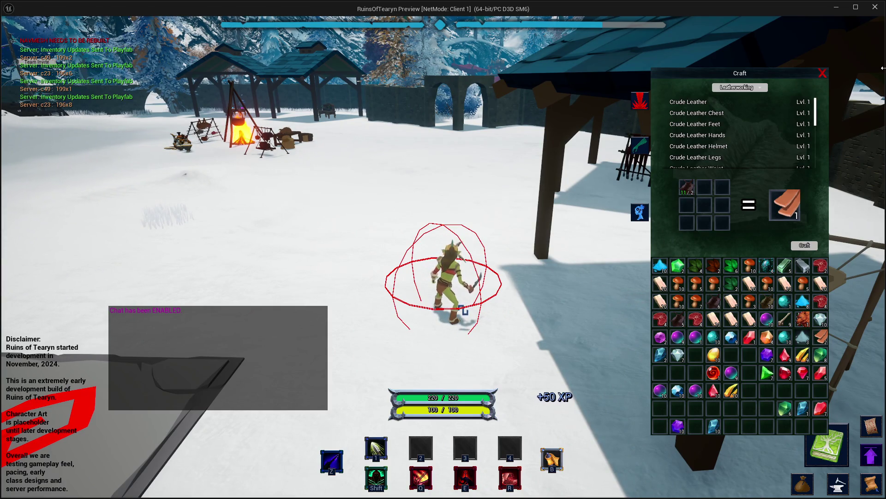
pyautogui.hotkey('alt', 'Tab')
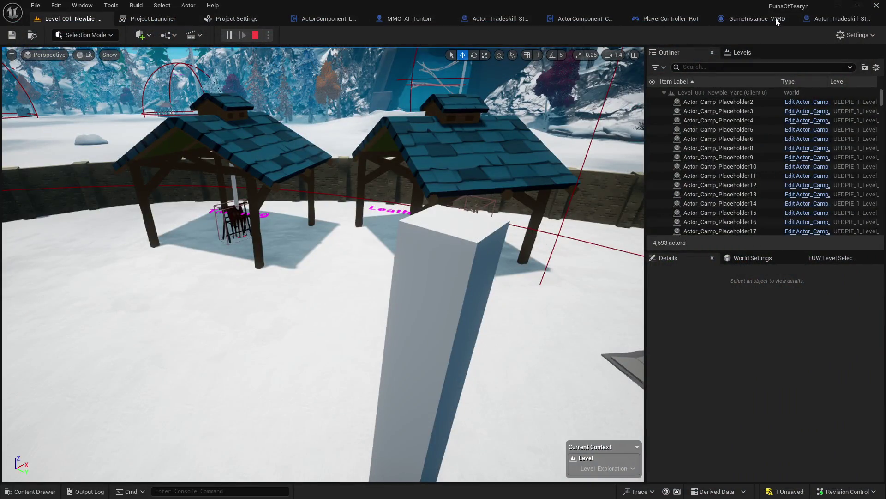
pyautogui.press('Escape')
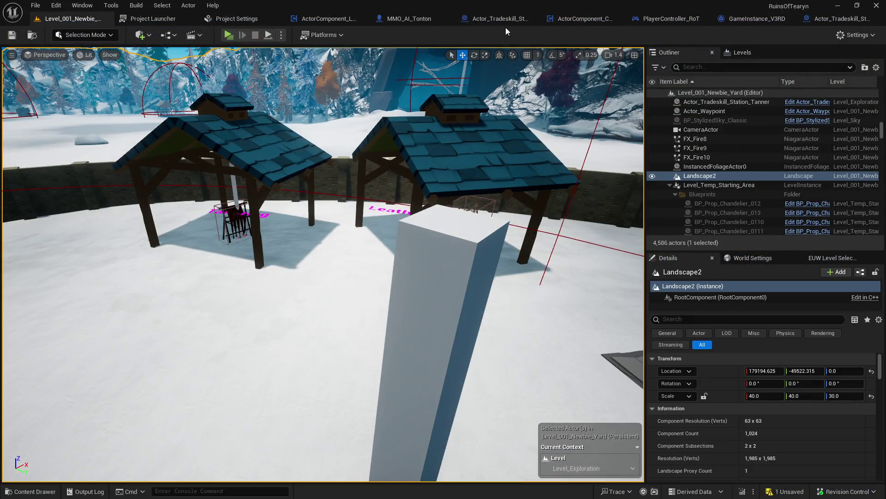
# - Select the SET L Success node in the crafting component's sphere-trace function graph
pyautogui.click(591, 19)
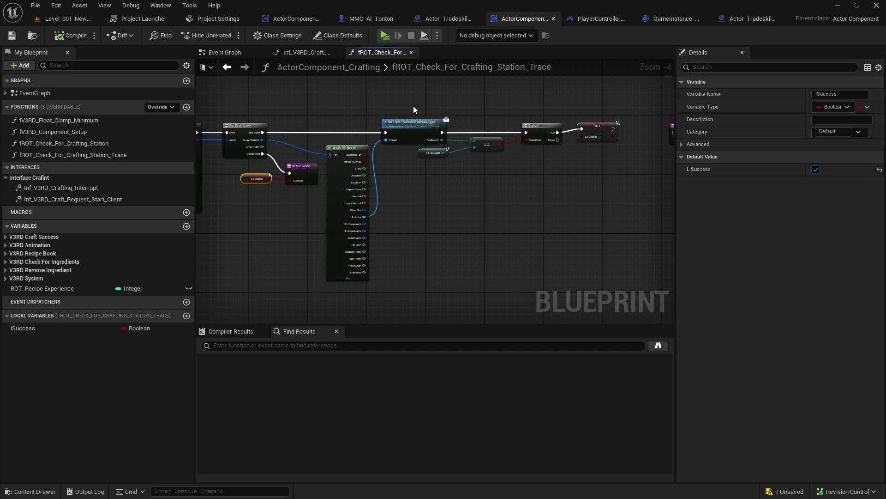
pyautogui.moveTo(414, 106); pyautogui.dragTo(566, 121)
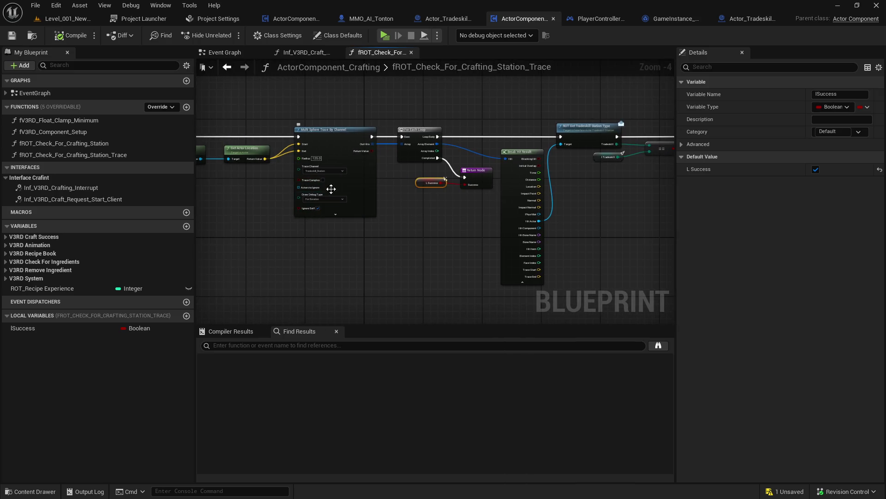
pyautogui.moveTo(381, 167)
pyautogui.mouseDown()
pyautogui.moveTo(528, 170)
pyautogui.moveTo(351, 185)
pyautogui.mouseUp()
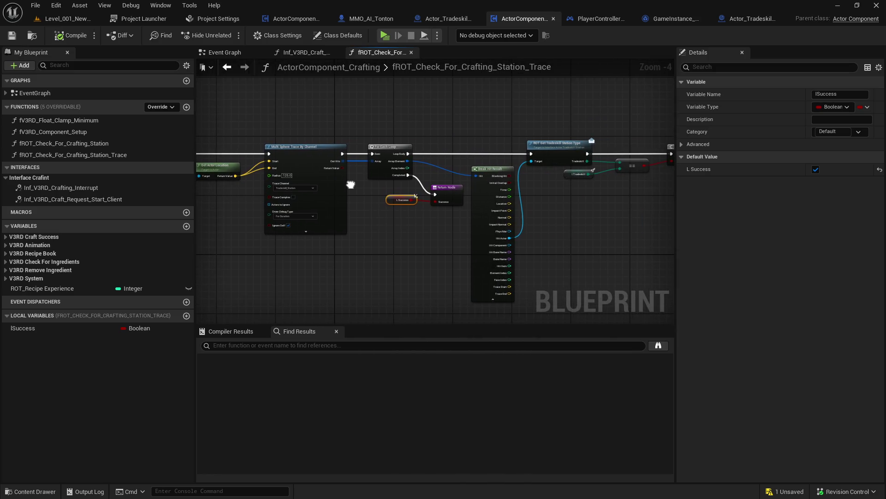
pyautogui.scroll(1, 350, 185)
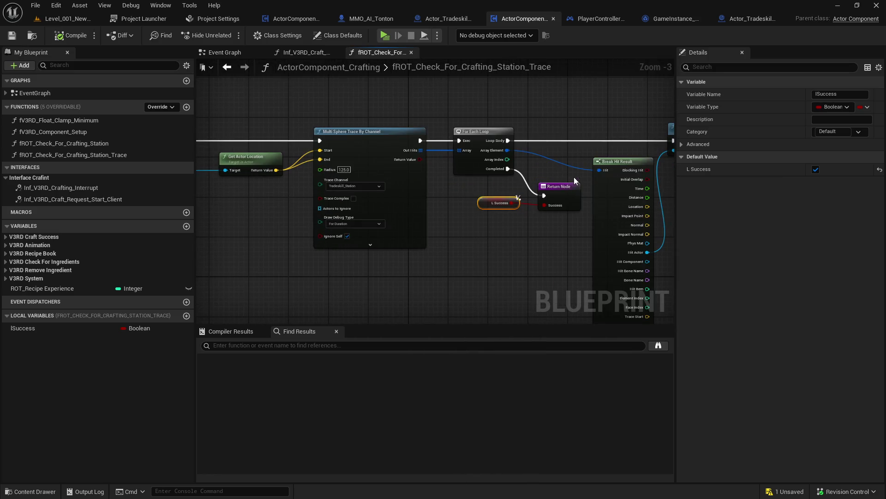
pyautogui.moveTo(576, 162); pyautogui.dragTo(278, 161)
pyautogui.moveTo(483, 181)
pyautogui.mouseDown()
pyautogui.moveTo(495, 192)
pyautogui.moveTo(390, 197)
pyautogui.mouseUp()
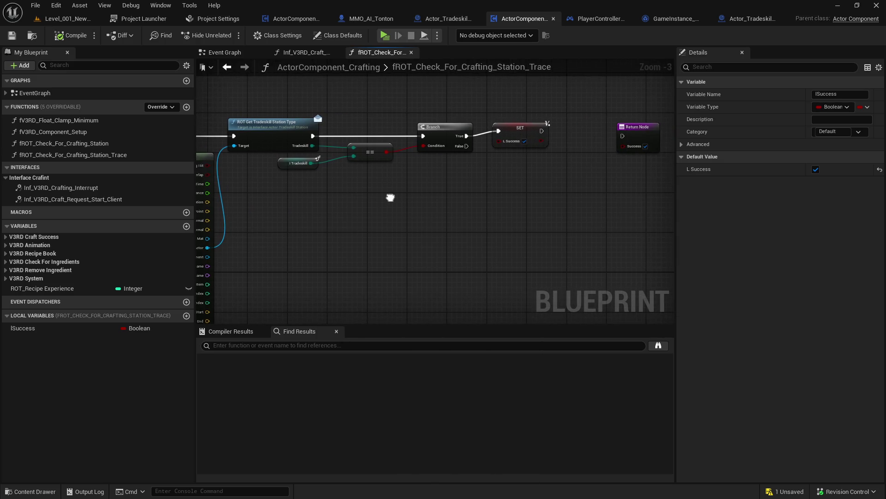
pyautogui.click(520, 127)
# - Make L Success default to false, compile the crafting blueprint, and start a new play test
pyautogui.click(816, 169)
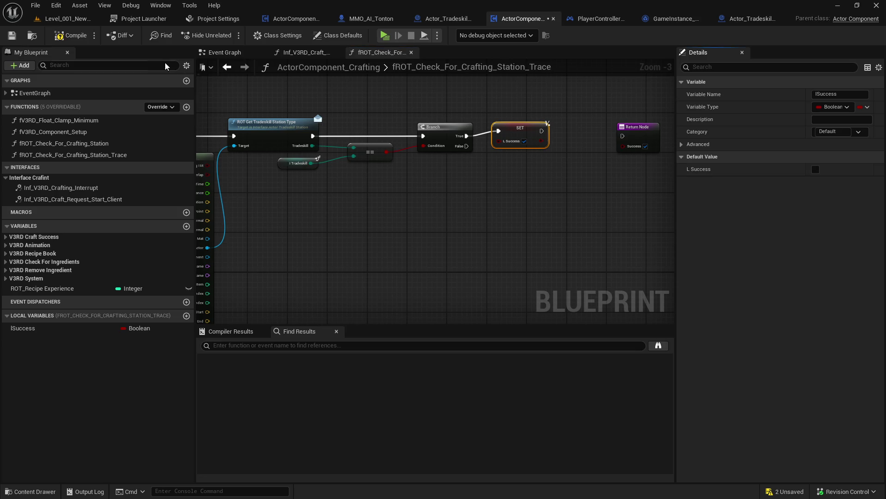
pyautogui.click(11, 36)
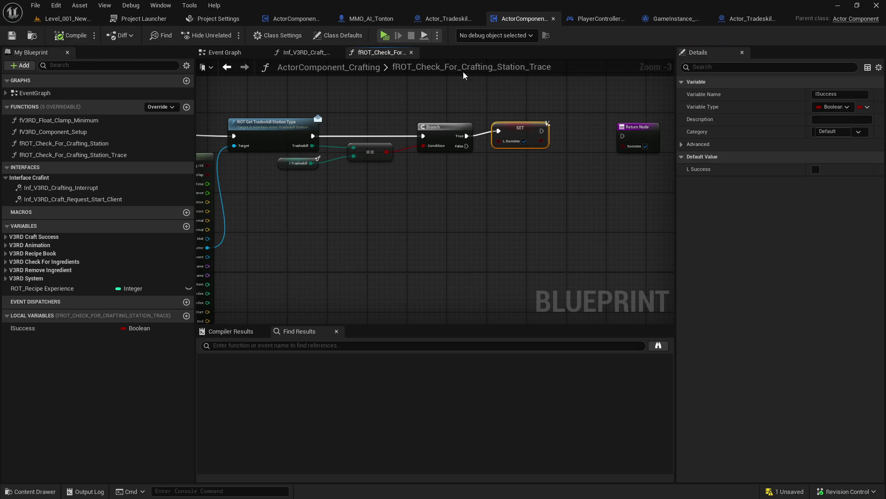
pyautogui.click(384, 36)
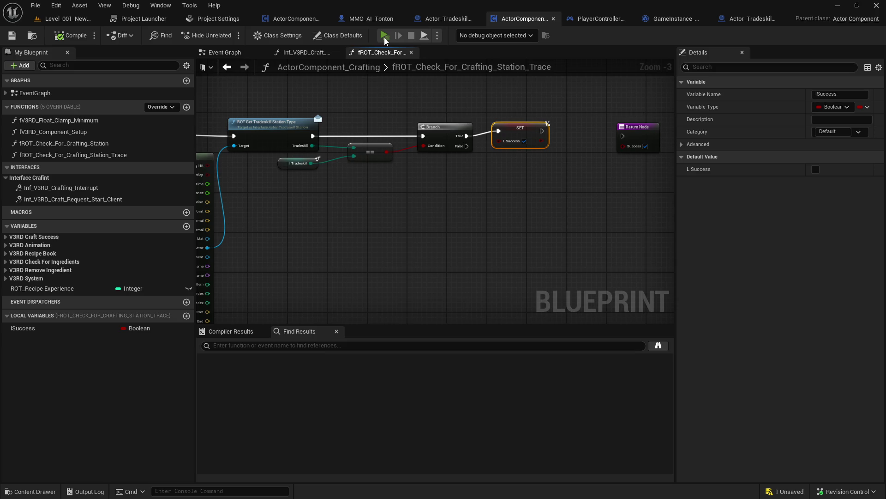
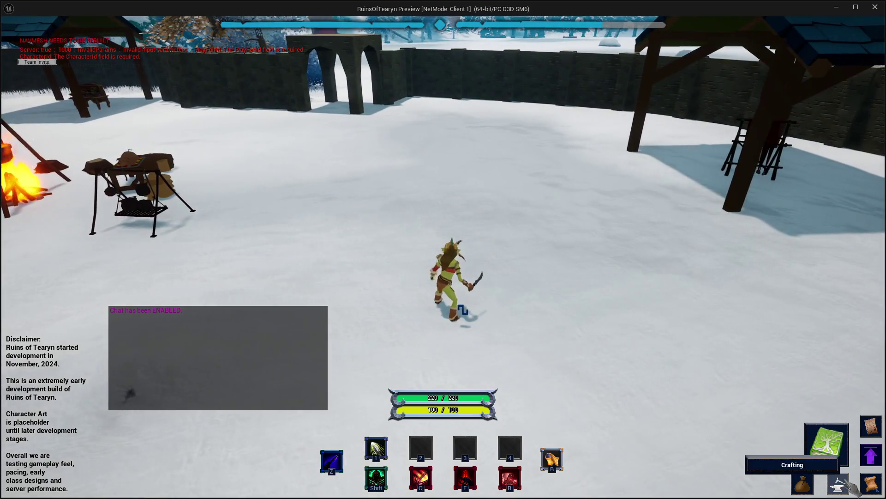
# - Open the Craft panel, choose Leatherworking, and try crafting Crude Leather
pyautogui.click(838, 483)
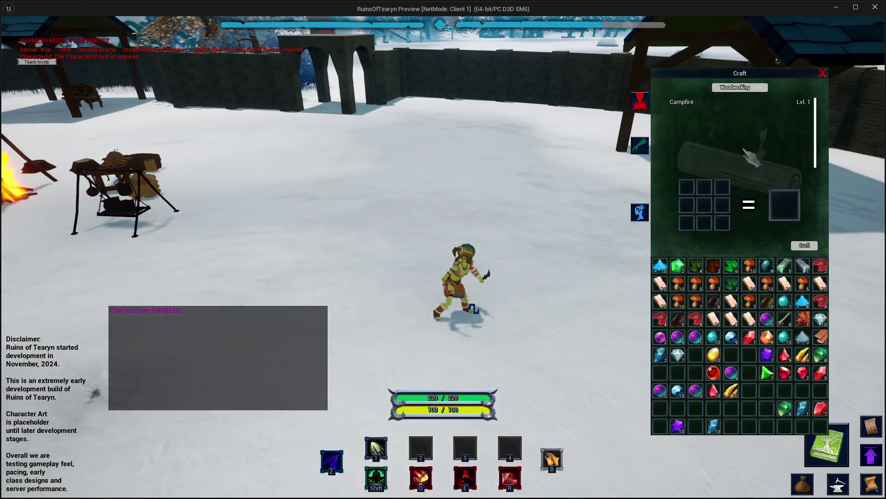
pyautogui.click(739, 88)
pyautogui.click(730, 123)
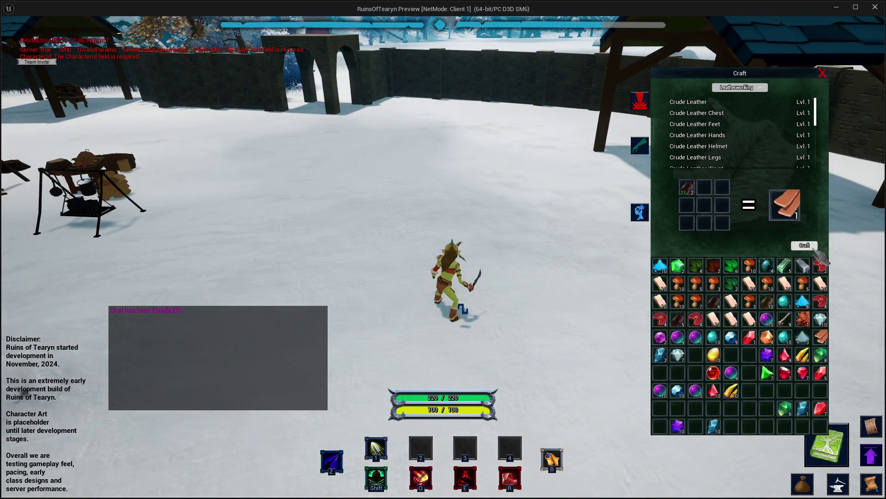
pyautogui.click(804, 245)
# - Walk up to the shelter's rack and craft Crude Leather there
pyautogui.press('w')
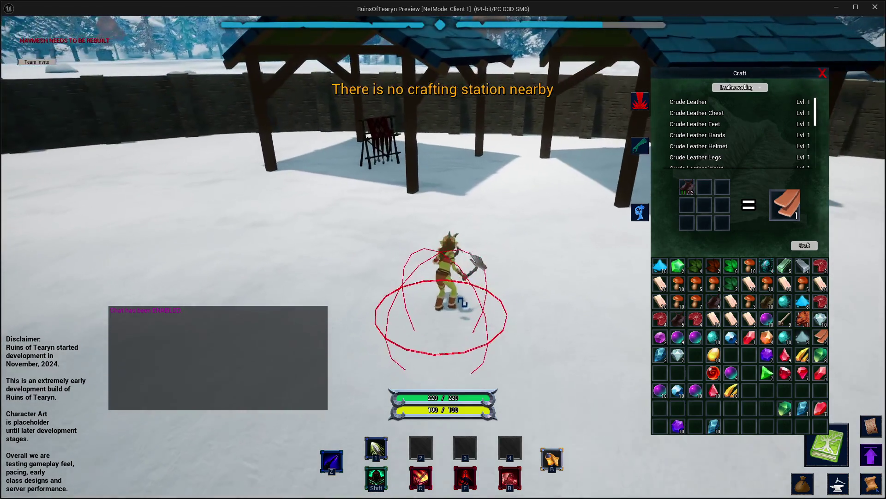
pyautogui.press('w')
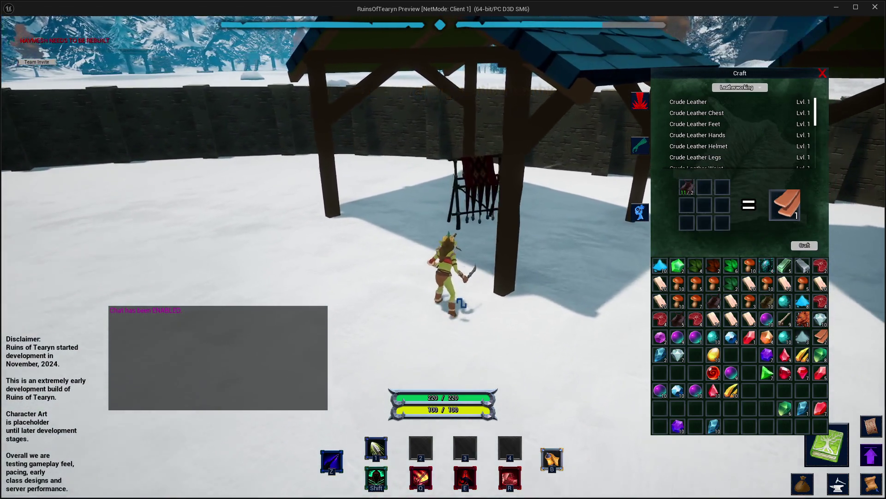
pyautogui.press('w')
pyautogui.click(804, 245)
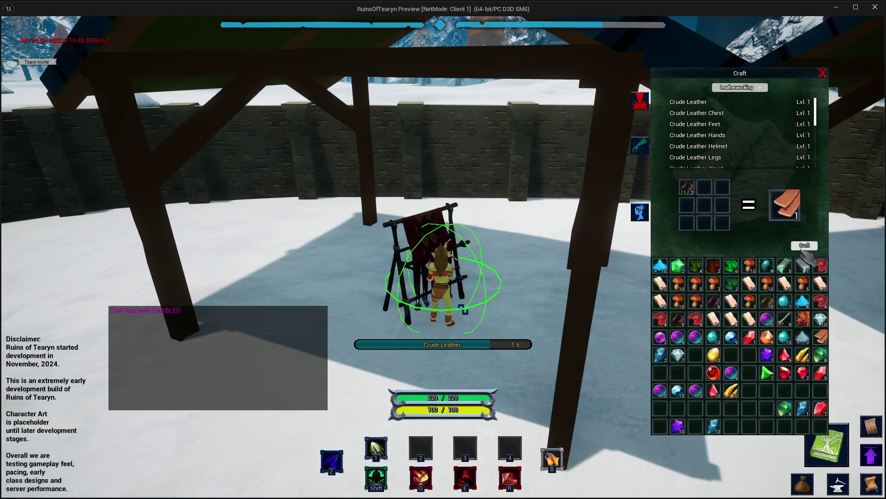
# - Retry crafting at the drying rack under the other shelter, then close the preview
pyautogui.press('d')
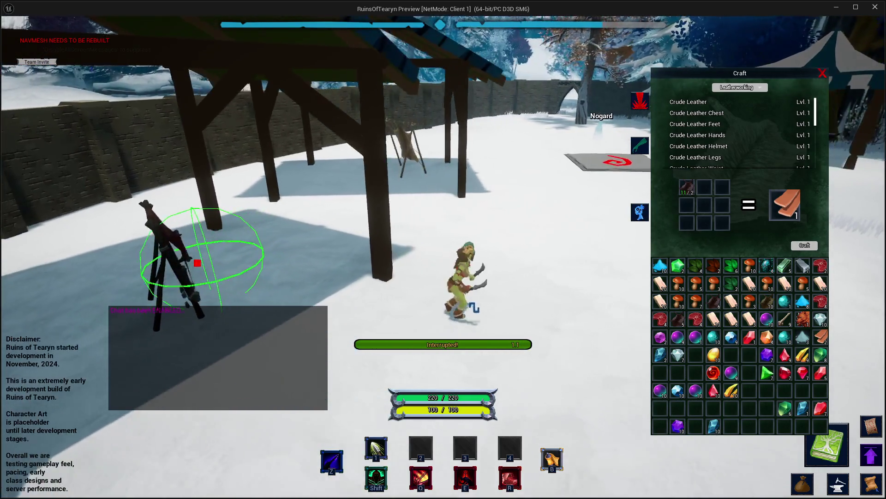
pyautogui.press('w')
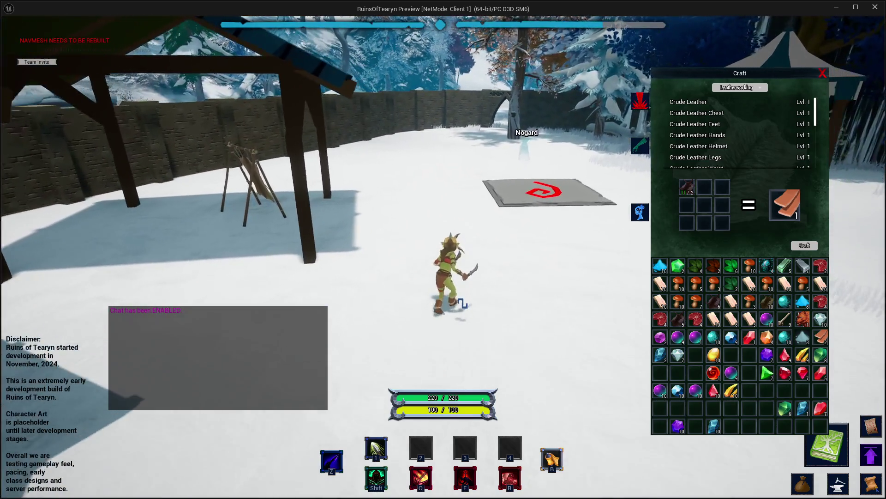
pyautogui.press('w')
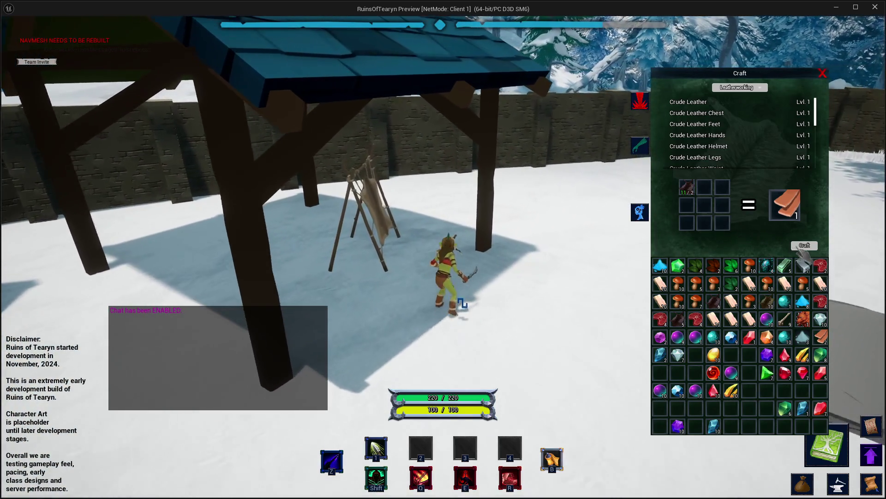
pyautogui.click(804, 246)
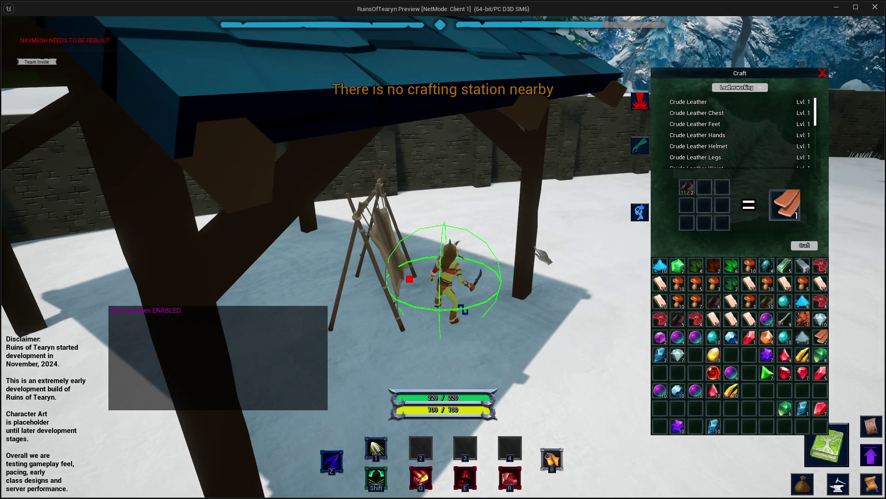
pyautogui.press('a')
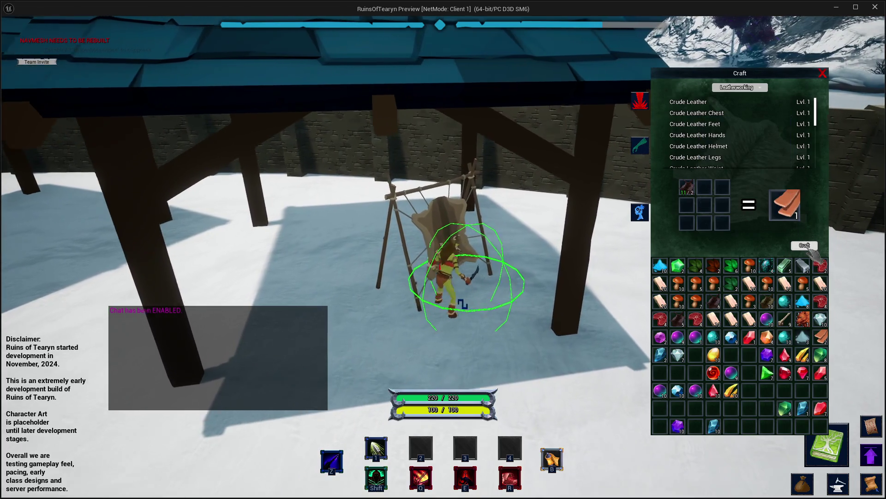
pyautogui.click(805, 246)
pyautogui.press('s')
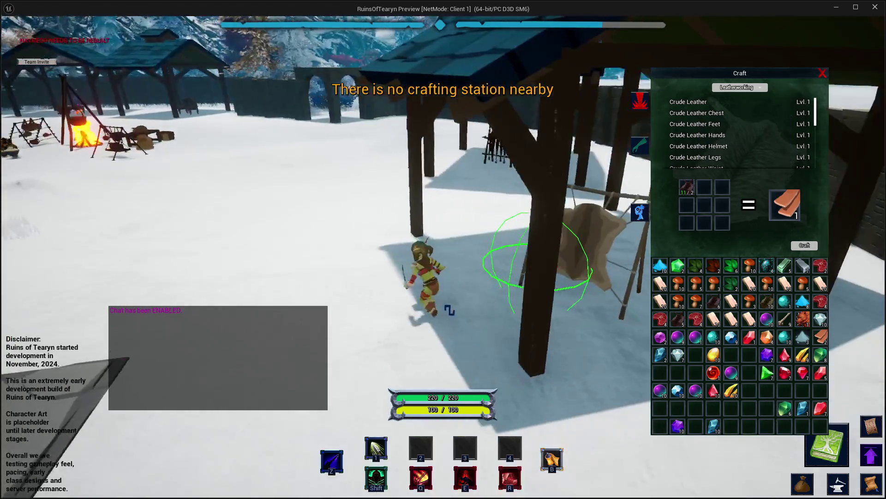
pyautogui.press('d')
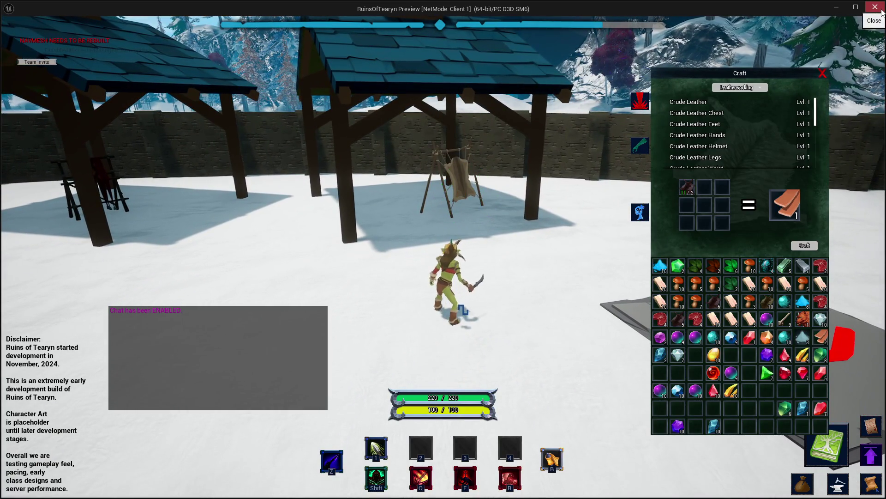
pyautogui.click(882, 10)
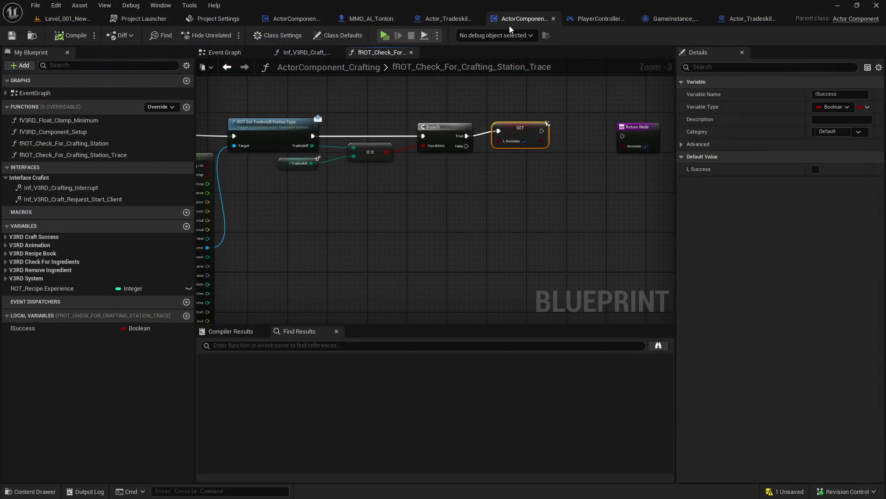
pyautogui.click(65, 18)
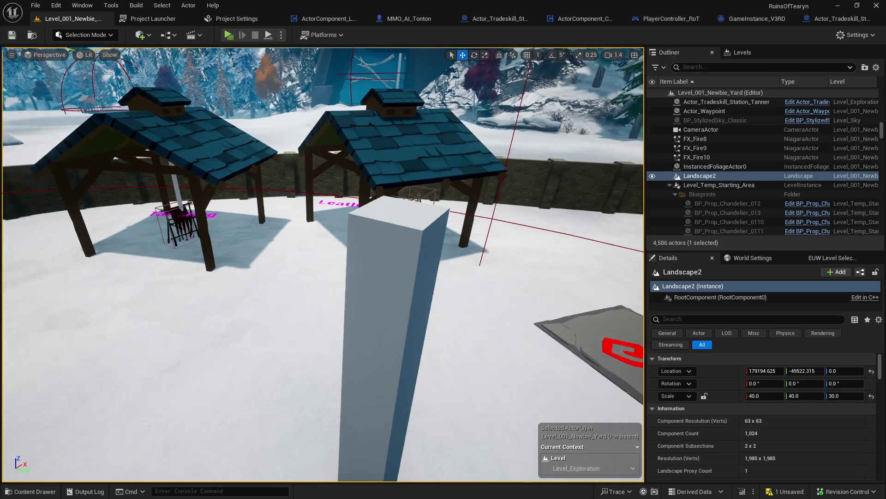
pyautogui.press('Down')
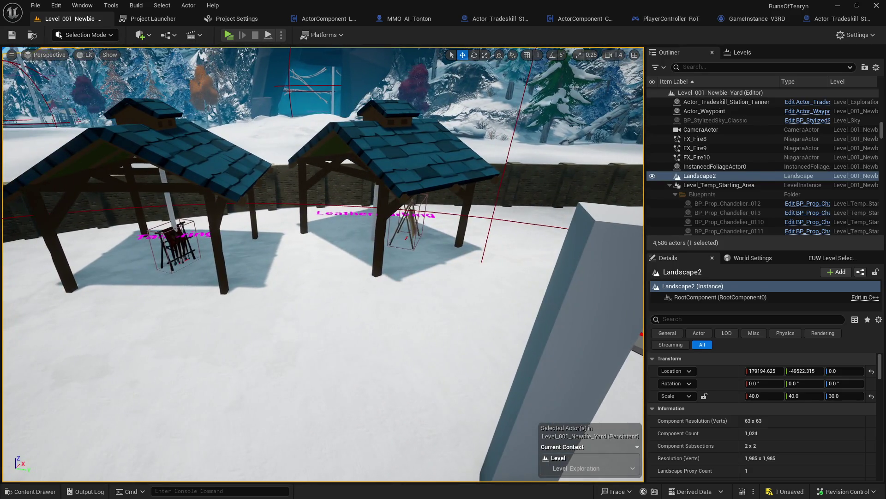
pyautogui.click(413, 228)
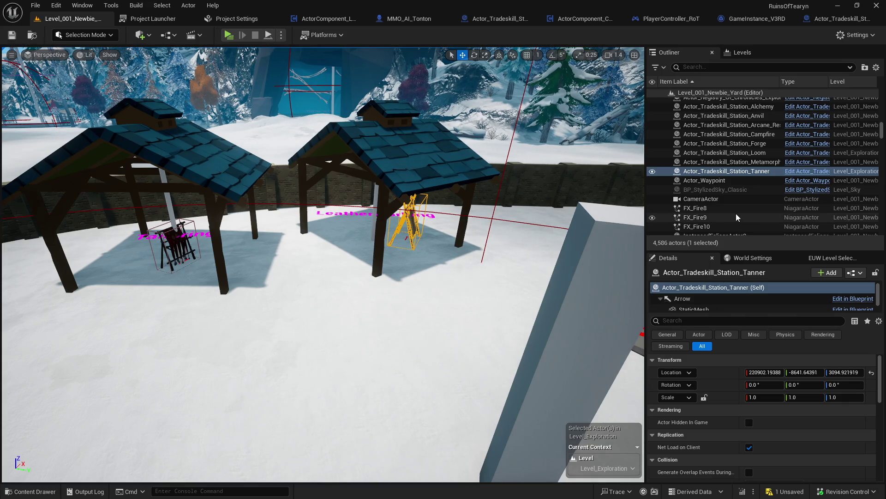
pyautogui.click(566, 18)
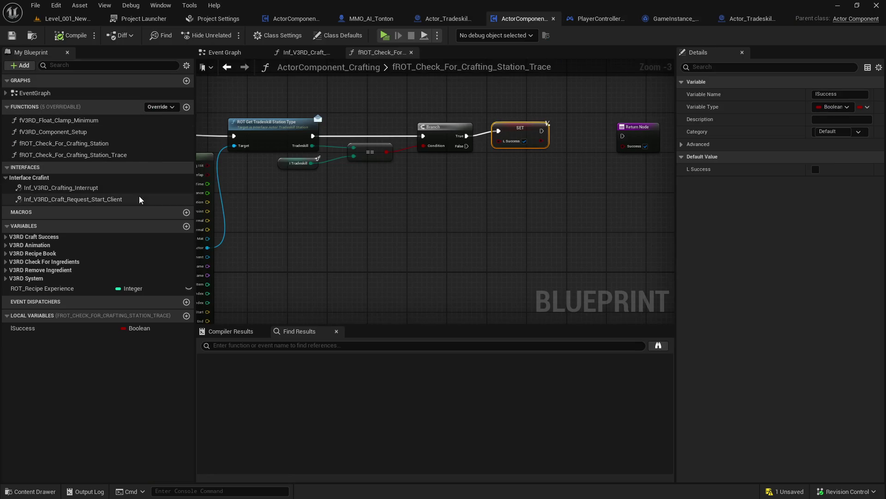
# - From the craft request start client graph, open the fROT_Check_For_Crafting_Station_Trace function
pyautogui.click(292, 55)
pyautogui.moveTo(329, 171); pyautogui.dragTo(336, 160)
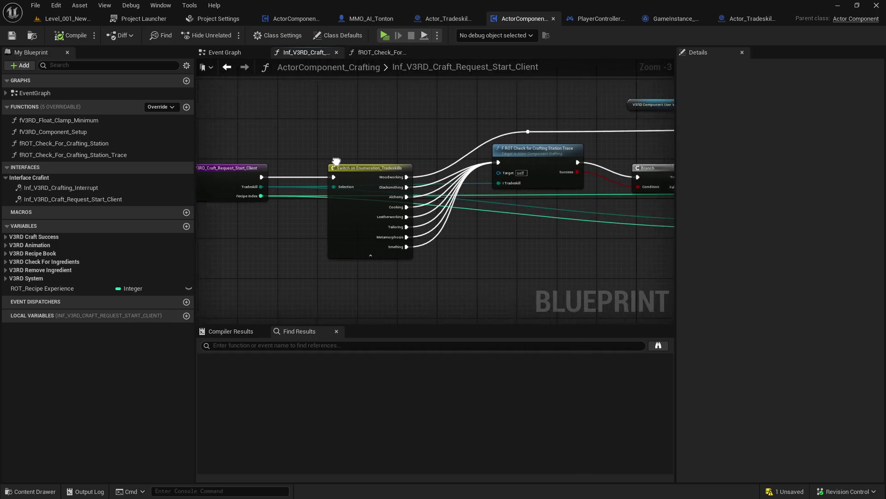
pyautogui.moveTo(594, 264)
pyautogui.mouseDown()
pyautogui.moveTo(358, 270)
pyautogui.moveTo(406, 272)
pyautogui.mouseUp()
pyautogui.doubleClick(259, 159)
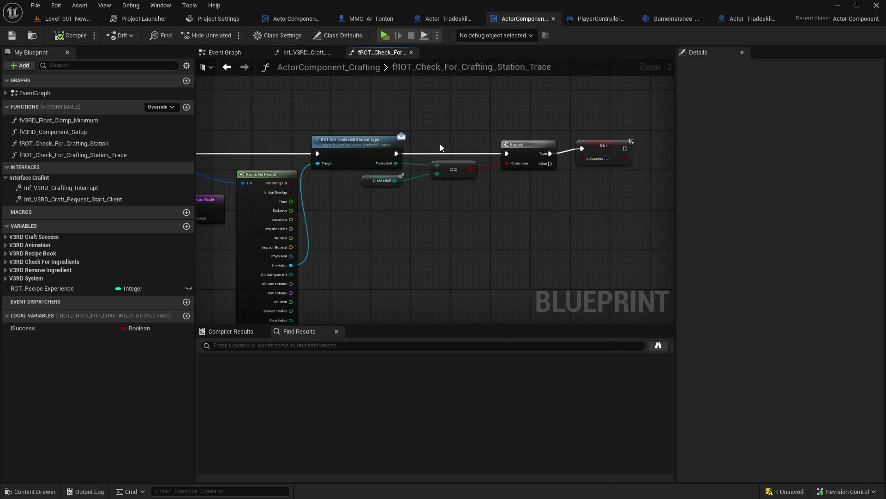
pyautogui.moveTo(667, 158)
pyautogui.mouseDown()
pyautogui.moveTo(666, 189)
pyautogui.moveTo(537, 184)
pyautogui.mouseUp()
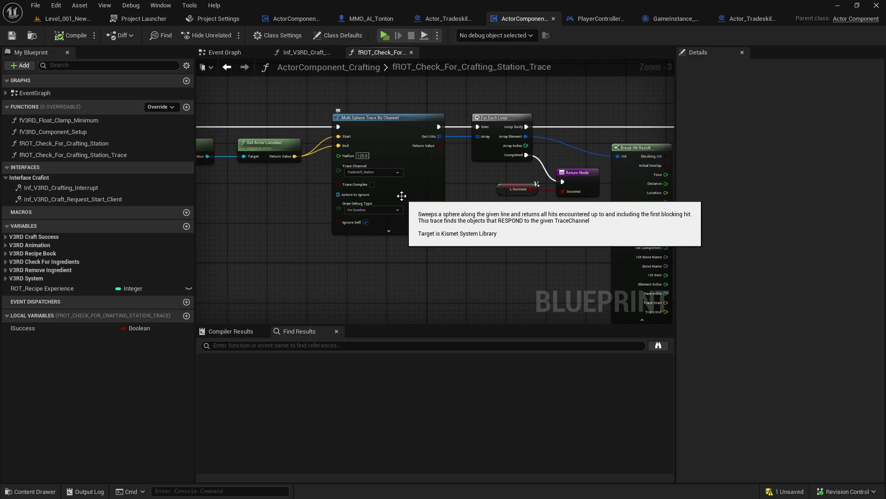
pyautogui.moveTo(259, 101)
pyautogui.mouseDown()
pyautogui.moveTo(424, 269)
pyautogui.moveTo(319, 253)
pyautogui.moveTo(308, 275)
pyautogui.moveTo(140, 270)
pyautogui.moveTo(46, 246)
pyautogui.mouseUp()
pyautogui.click(425, 267)
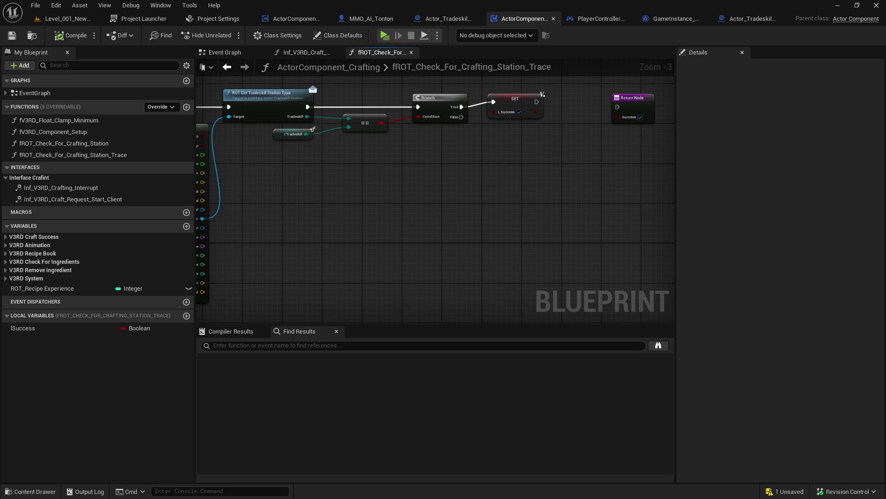
# - Add a Print String after Loop Body printing the hit actor's display name, then start a play test
pyautogui.click(519, 99)
pyautogui.moveTo(520, 99); pyautogui.dragTo(572, 104)
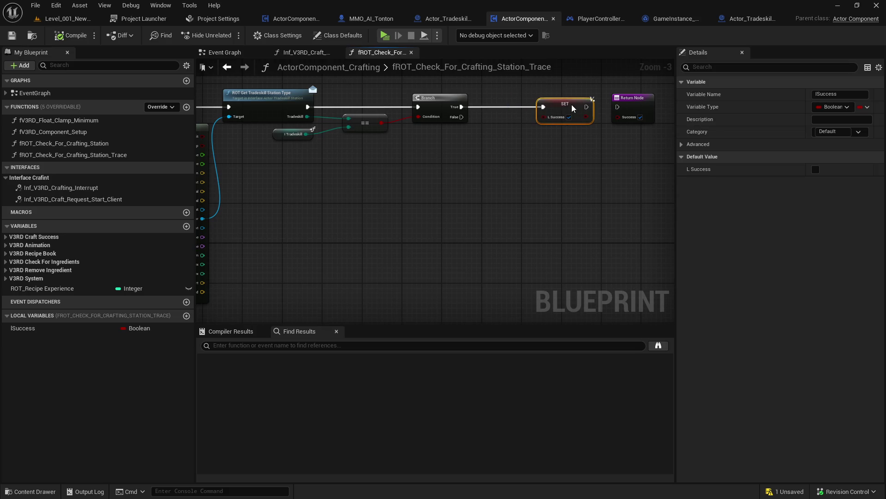
pyautogui.click(471, 166)
pyautogui.moveTo(445, 182); pyautogui.dragTo(590, 202)
pyautogui.moveTo(226, 107); pyautogui.dragTo(298, 81)
pyautogui.write('pritn')
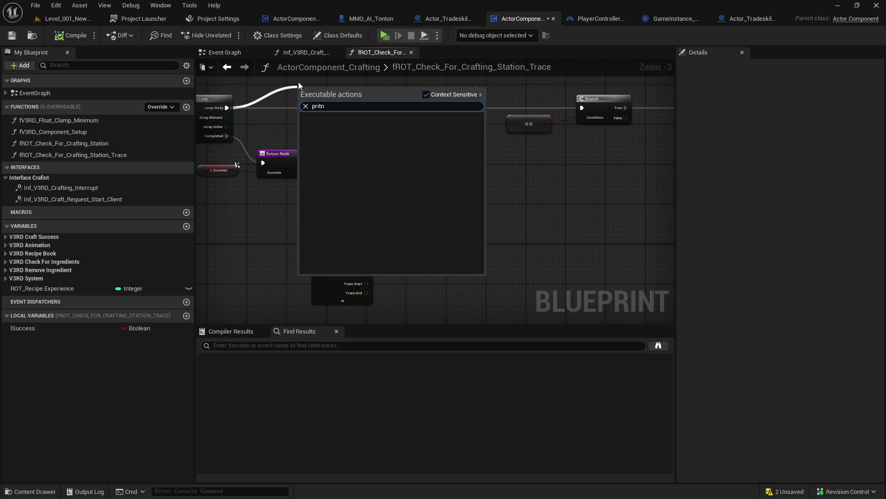
pyautogui.press('Return')
pyautogui.moveTo(325, 110)
pyautogui.mouseDown()
pyautogui.moveTo(381, 231)
pyautogui.moveTo(366, 219)
pyautogui.mouseUp()
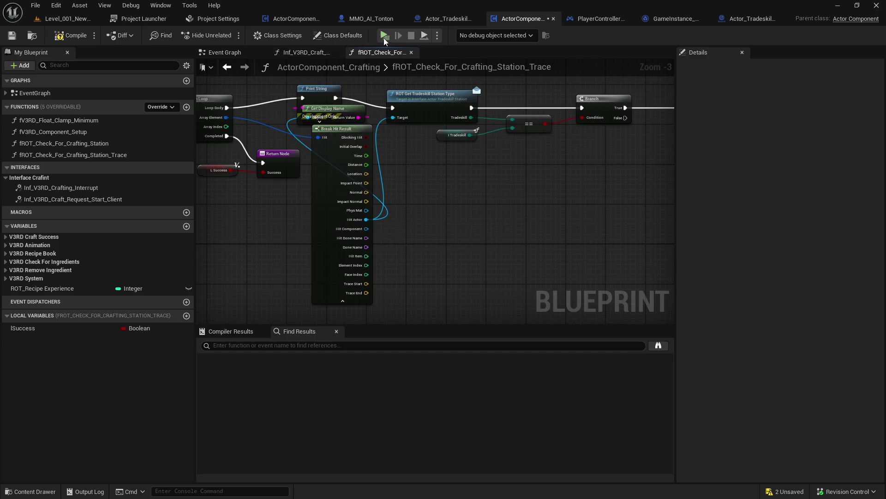
pyautogui.click(385, 36)
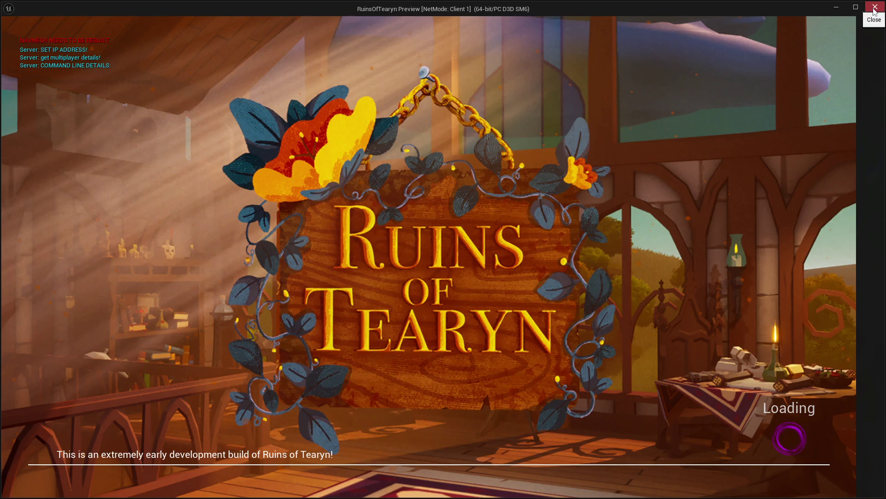
# - Close the preview, review the craft request graph, then return to Level_001 and open the Content Drawer
pyautogui.click(872, 11)
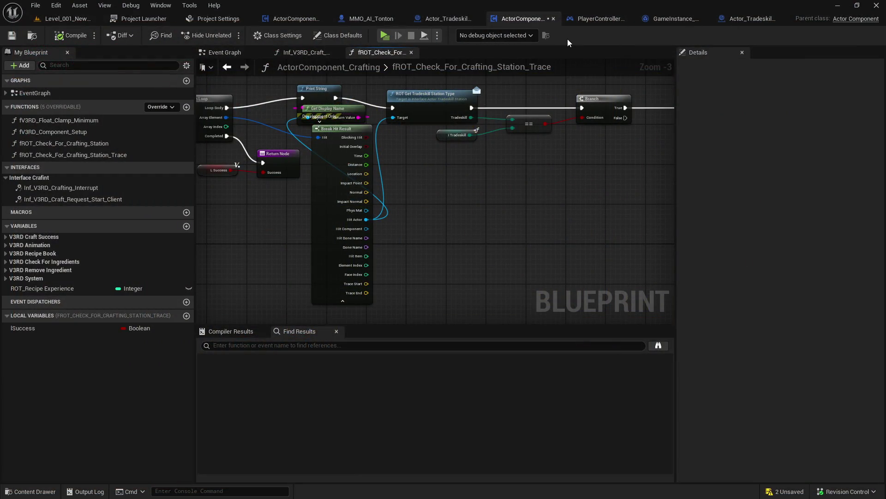
pyautogui.moveTo(457, 146)
pyautogui.mouseDown()
pyautogui.moveTo(369, 176)
pyautogui.moveTo(376, 161)
pyautogui.moveTo(432, 206)
pyautogui.moveTo(396, 151)
pyautogui.moveTo(487, 135)
pyautogui.moveTo(480, 100)
pyautogui.mouseUp()
pyautogui.click(317, 52)
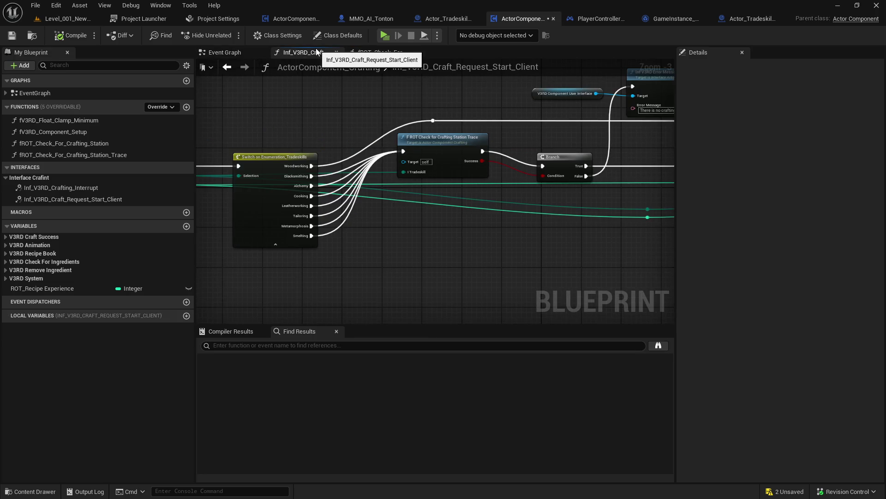
pyautogui.moveTo(231, 166); pyautogui.dragTo(433, 160)
pyautogui.moveTo(373, 159); pyautogui.dragTo(381, 99)
pyautogui.moveTo(494, 157); pyautogui.dragTo(379, 172)
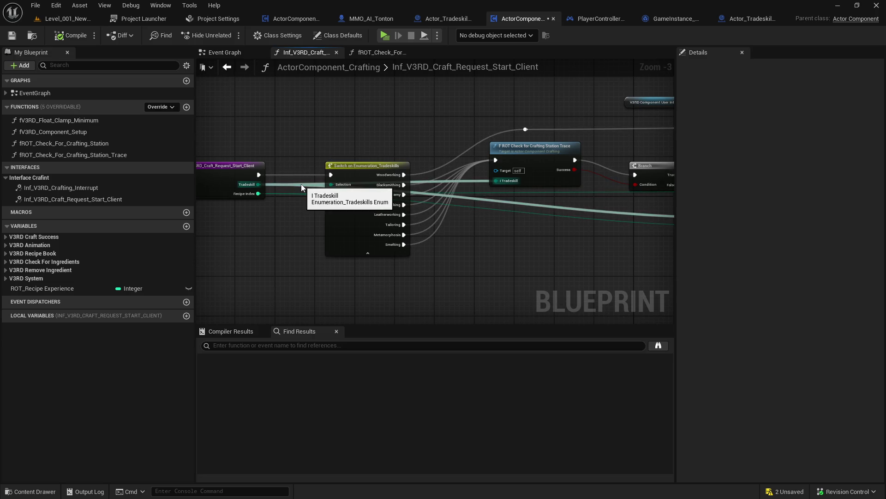
pyautogui.moveTo(309, 174); pyautogui.dragTo(333, 156)
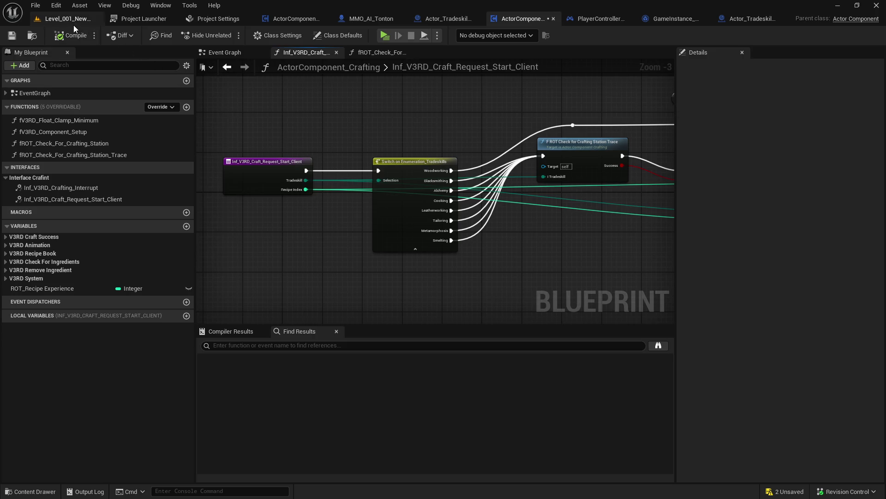
pyautogui.click(64, 18)
pyautogui.click(50, 490)
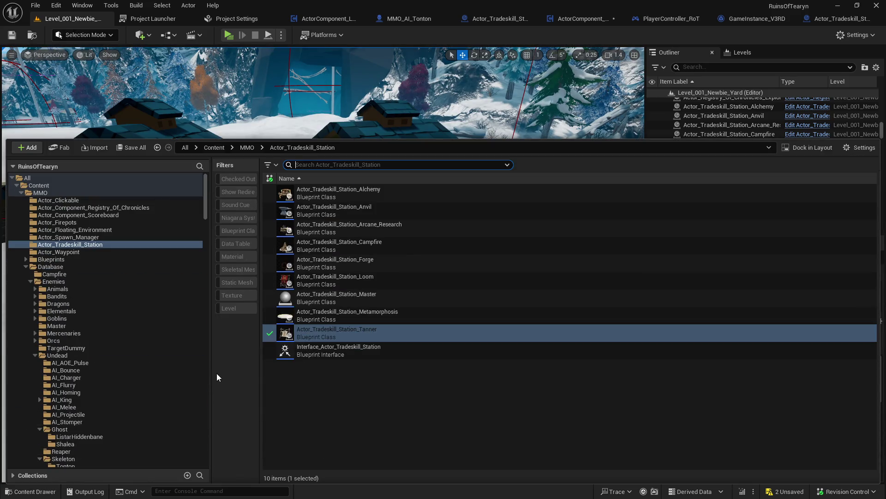
# - Select the V3RD_Widget_Crafting folder and open the Widget_Crafting widget blueprint
pyautogui.moveTo(206, 215)
pyautogui.mouseDown()
pyautogui.moveTo(206, 408)
pyautogui.moveTo(215, 457)
pyautogui.mouseUp()
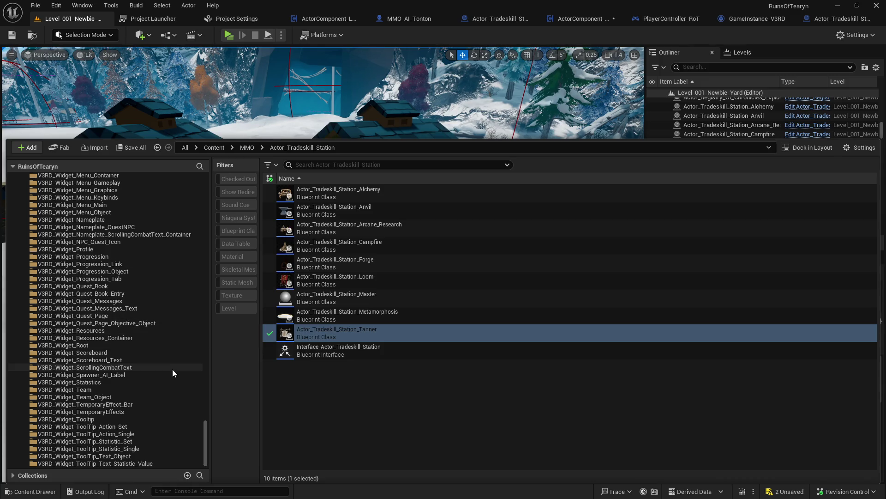
pyautogui.scroll(8, 173, 417)
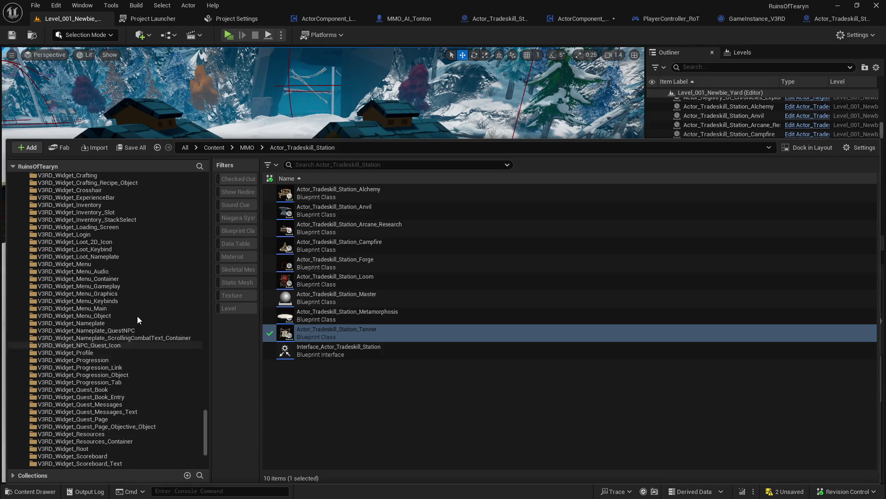
pyautogui.click(133, 234)
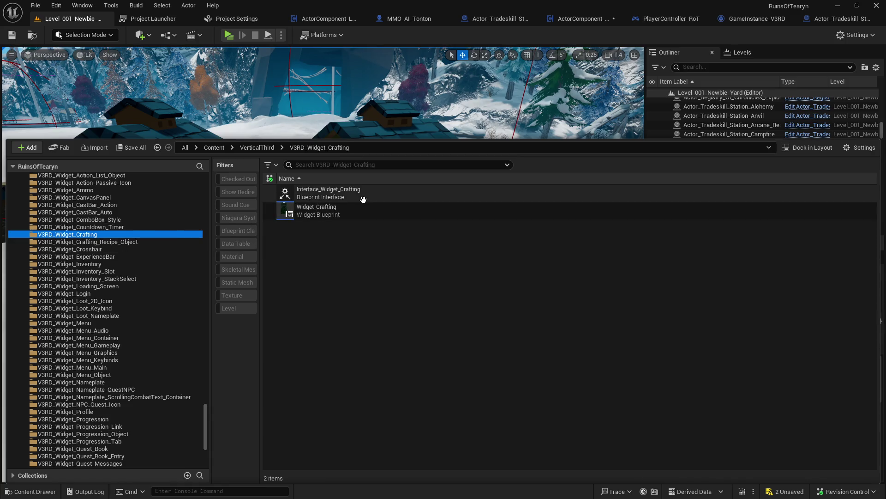
pyautogui.click(357, 210)
pyautogui.doubleClick(358, 210)
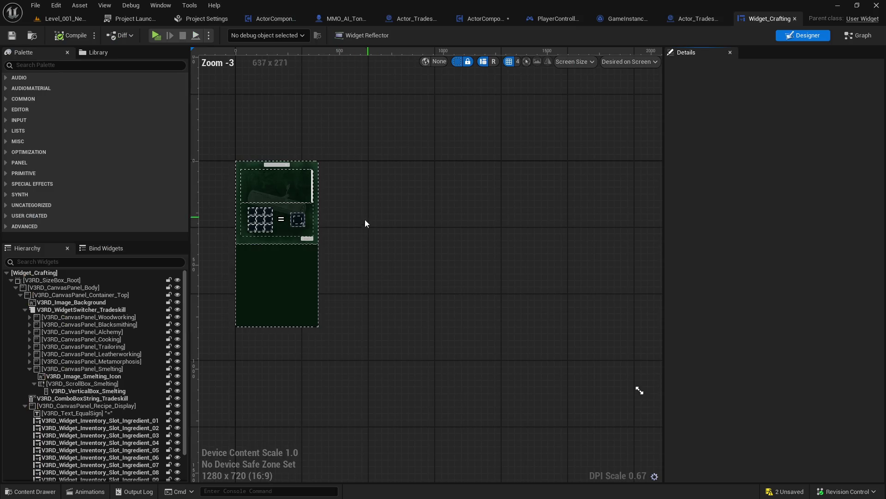
# - Select the Craft button and go to its On Released event graph, inspecting Tradeskill Selected
pyautogui.click(307, 237)
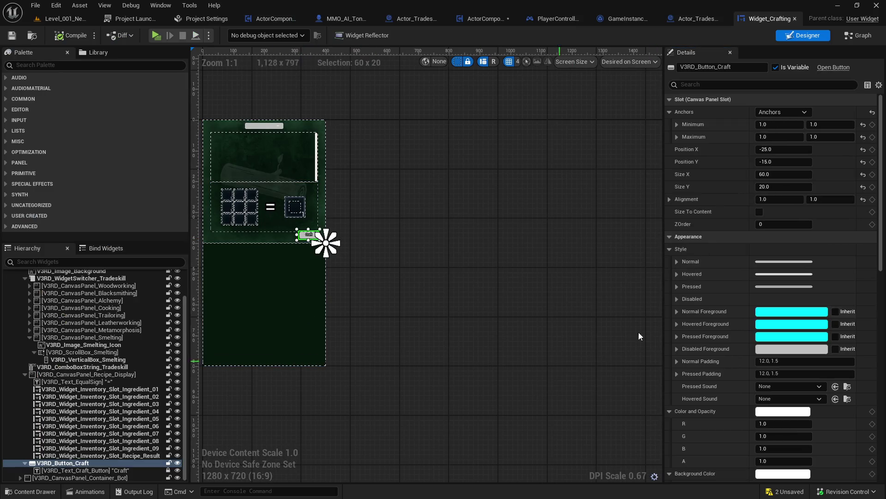
pyautogui.scroll(-15, 781, 450)
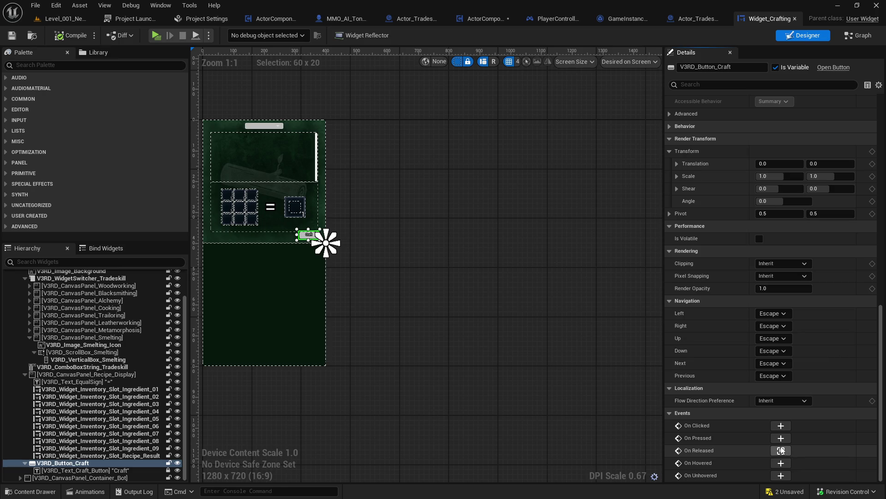
pyautogui.click(781, 450)
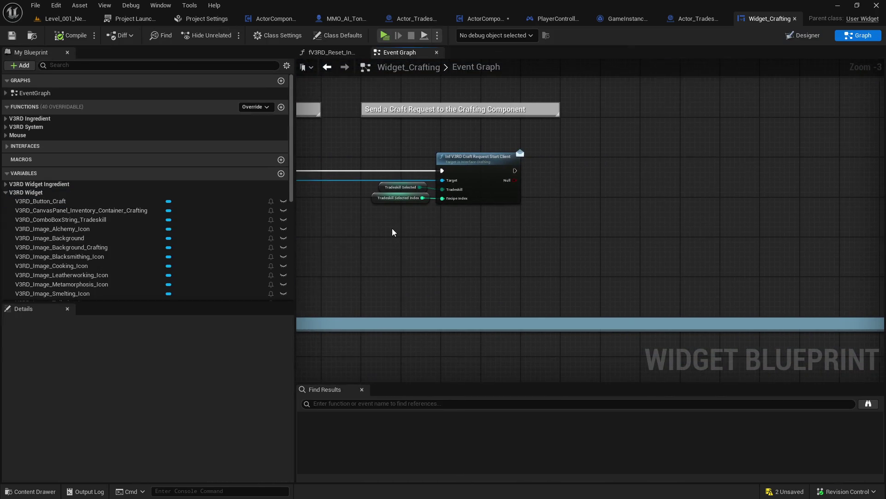
pyautogui.click(583, 217)
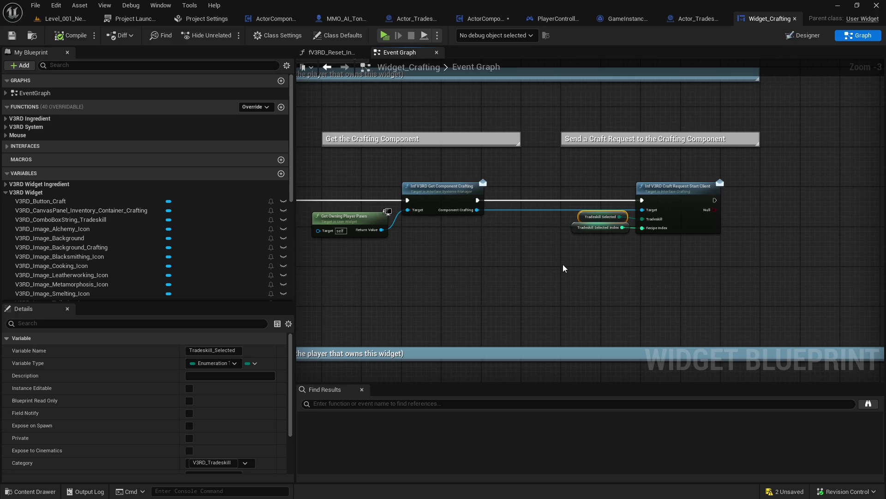
pyautogui.scroll(-3, 221, 375)
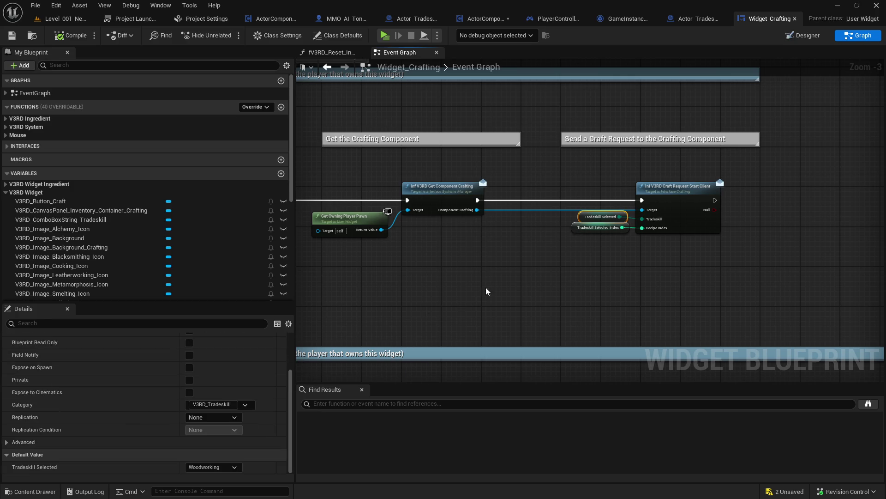
# - After the craft request, add a Print String fed Tradeskill Selected through Enum to String
pyautogui.moveTo(715, 199); pyautogui.dragTo(760, 195)
pyautogui.write('pritn')
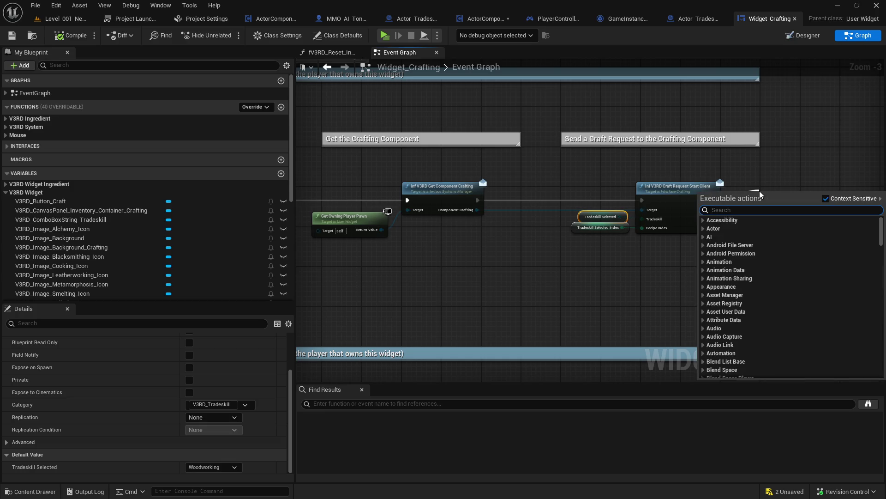
pyautogui.press('BackSpace')
pyautogui.press('BackSpace')
pyautogui.write('nt')
pyautogui.press('Return')
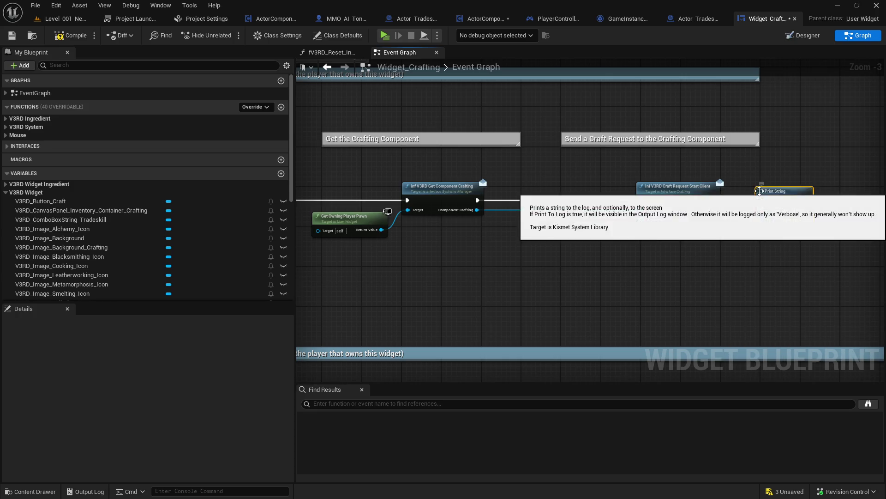
pyautogui.moveTo(762, 211); pyautogui.dragTo(615, 221)
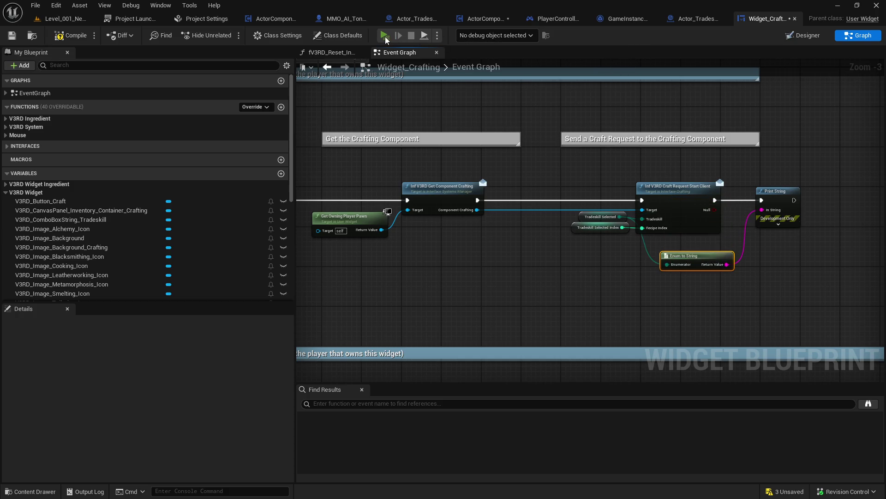
# - Start a play test, open the Craft window, and select Leatherworking with the Crude Leather recipe
pyautogui.click(385, 36)
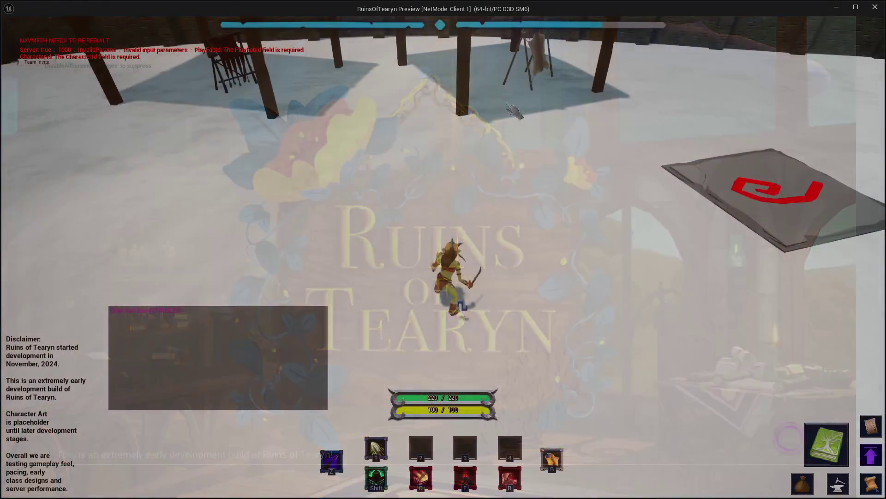
pyautogui.press('w')
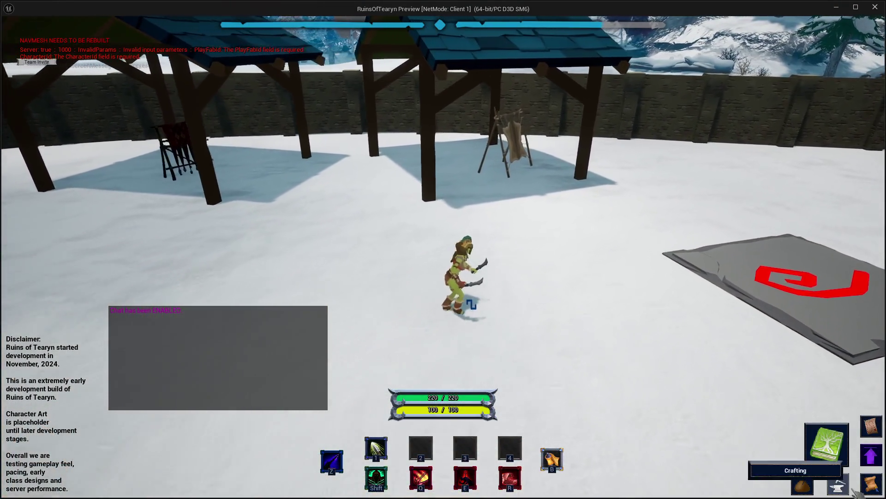
pyautogui.click(841, 488)
pyautogui.click(740, 87)
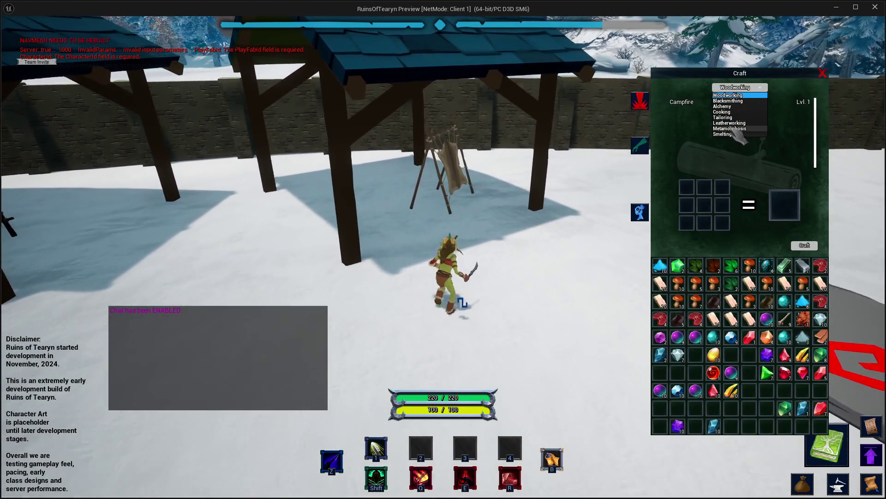
pyautogui.click(738, 122)
pyautogui.click(689, 101)
# - Craft Crude Leather beside the tanning rack, check the log prints Tailoring, and close the preview
pyautogui.press('w')
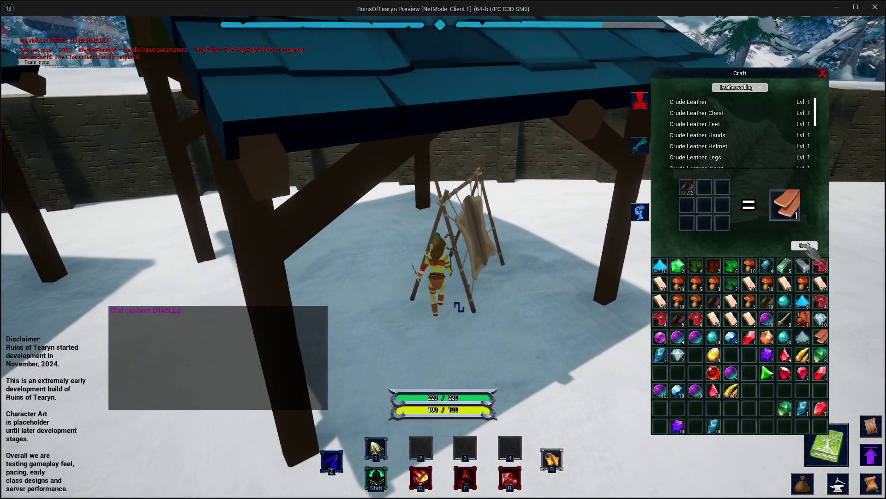
pyautogui.click(804, 245)
pyautogui.press('d')
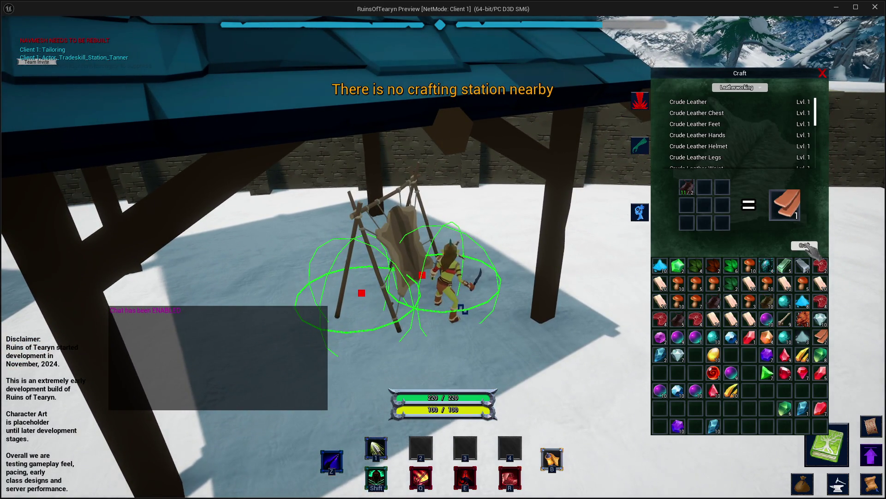
pyautogui.click(804, 245)
pyautogui.click(805, 245)
pyautogui.click(805, 245)
pyautogui.click(875, 6)
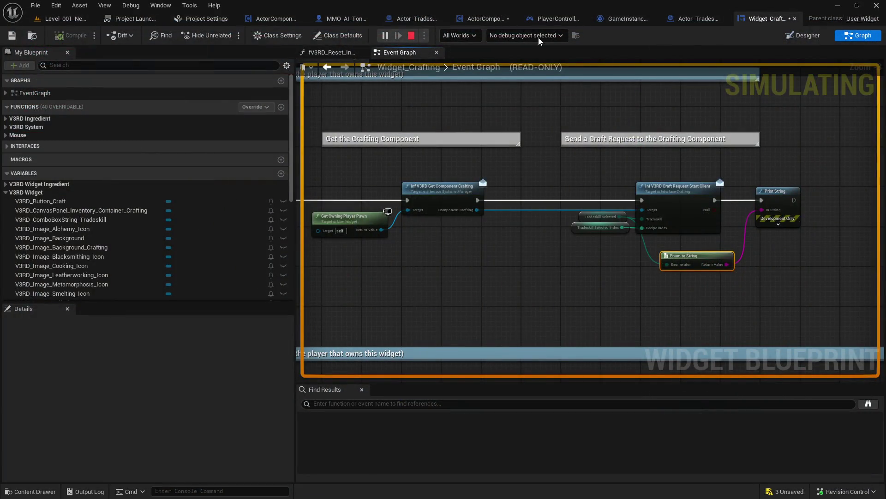
# - Stop the session, delete SET lSuccess in the station trace, and rewire the branch to Return and the loop body onward
pyautogui.click(483, 19)
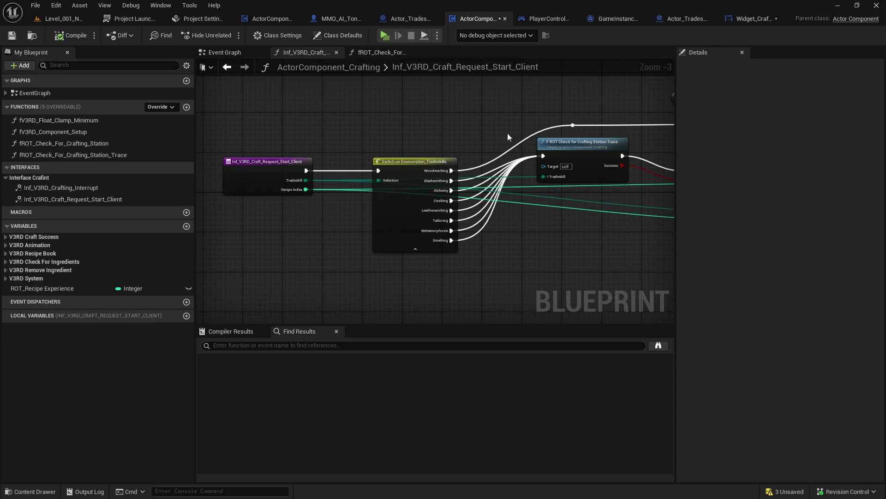
pyautogui.moveTo(363, 157); pyautogui.dragTo(559, 151)
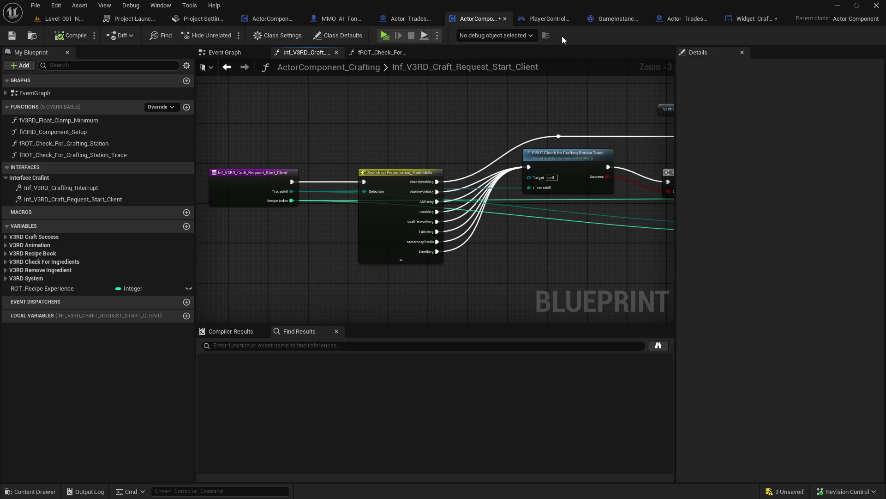
pyautogui.click(390, 53)
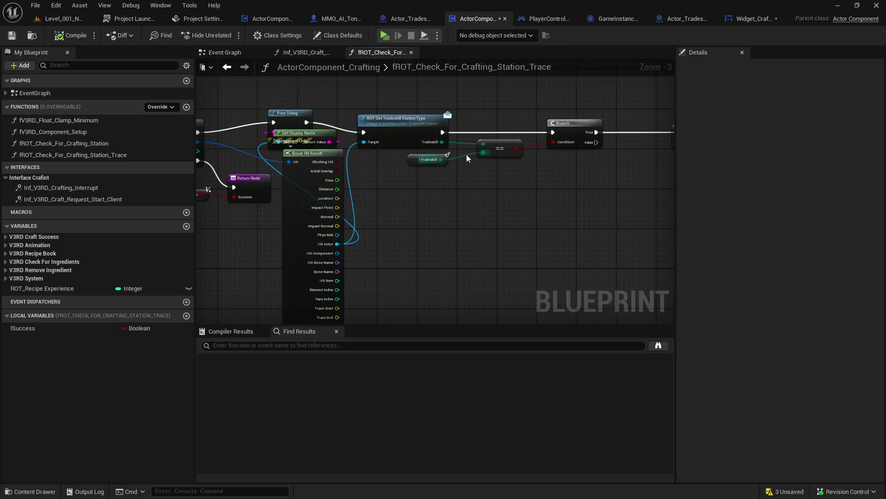
pyautogui.scroll(-2, 434, 195)
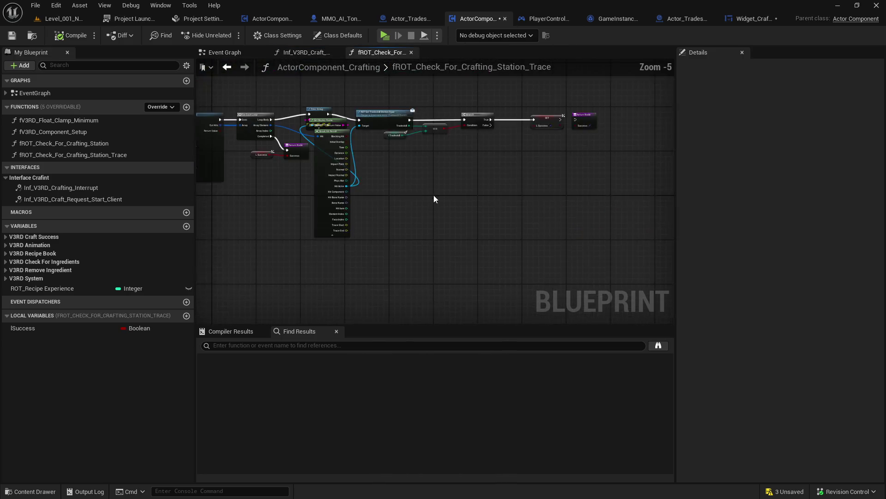
pyautogui.scroll(2, 398, 280)
pyautogui.click(356, 207)
pyautogui.click(375, 234)
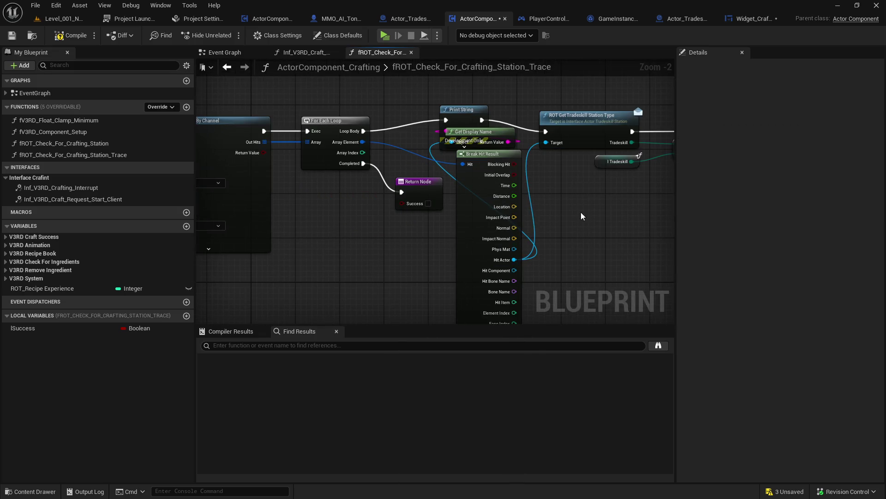
pyautogui.moveTo(583, 216); pyautogui.dragTo(205, 258)
pyautogui.press('Delete')
pyautogui.moveTo(434, 176)
pyautogui.mouseDown()
pyautogui.moveTo(475, 191)
pyautogui.moveTo(613, 185)
pyautogui.moveTo(603, 176)
pyautogui.mouseUp()
pyautogui.moveTo(352, 219); pyautogui.dragTo(197, 222)
pyautogui.moveTo(203, 153); pyautogui.dragTo(496, 164)
# - Delete the Print String and Get Display Name nodes, set Draw Debug Type to None, compile and save
pyautogui.moveTo(461, 123); pyautogui.dragTo(392, 183)
pyautogui.press('Delete')
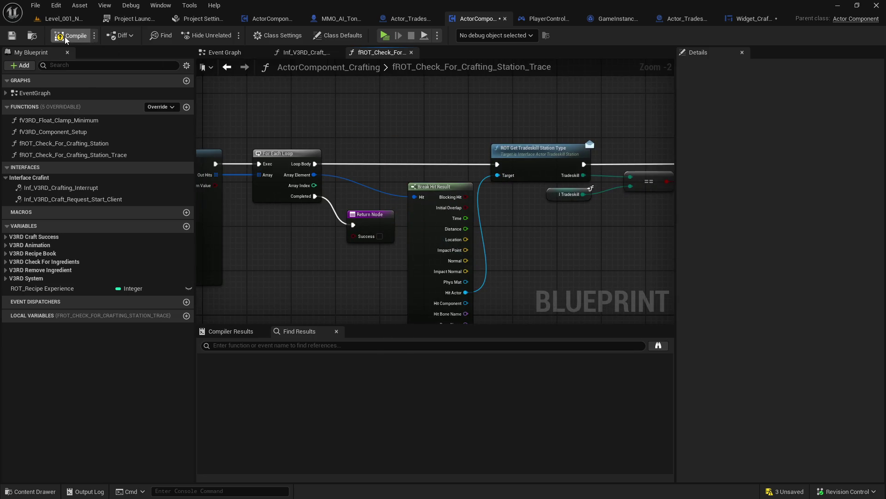
pyautogui.click(11, 35)
pyautogui.moveTo(203, 240); pyautogui.dragTo(315, 243)
pyautogui.click(317, 251)
pyautogui.click(291, 259)
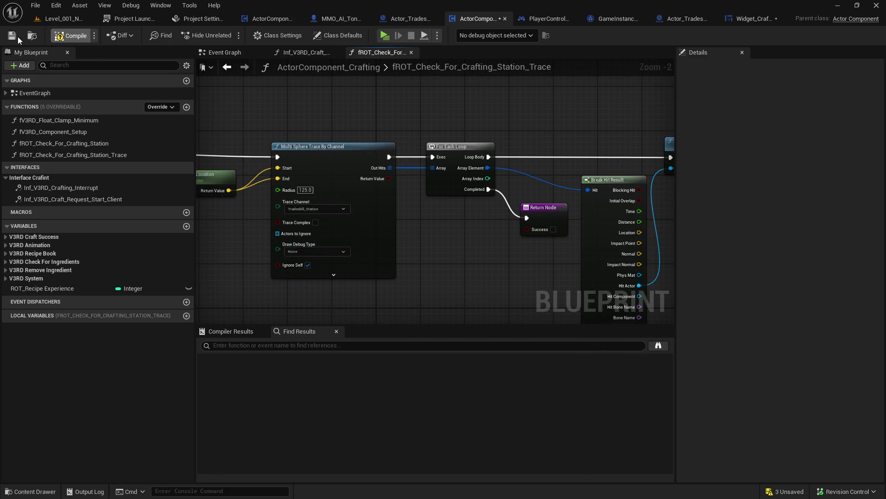
pyautogui.click(12, 35)
pyautogui.click(750, 18)
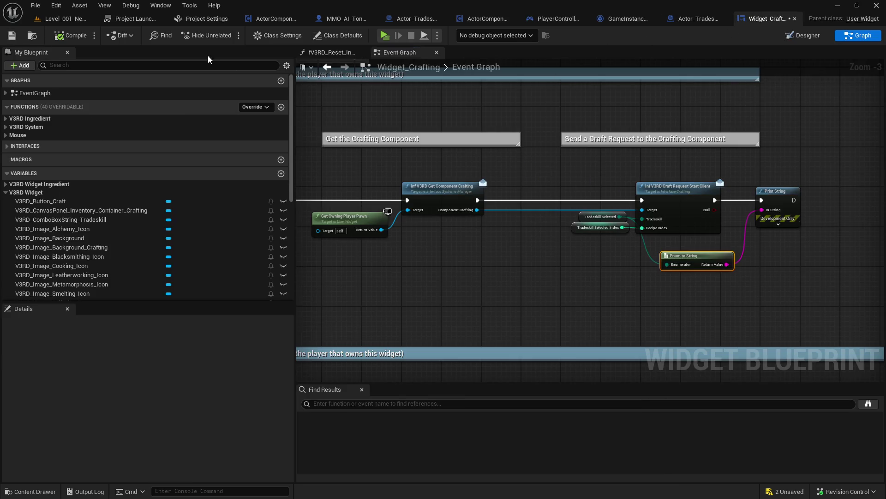
# - Check out and save Widget_Crafting, delete its Print String and Enum to String nodes, and reopen Designer
pyautogui.click(12, 36)
pyautogui.click(460, 358)
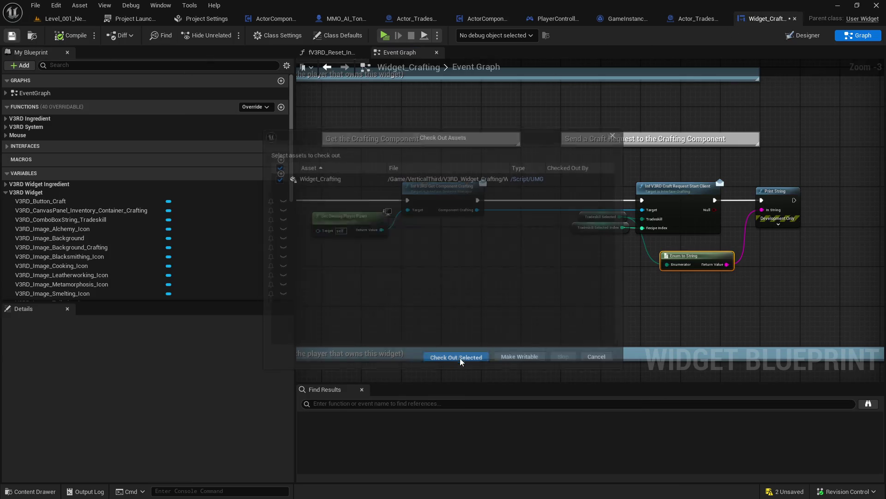
pyautogui.click(532, 253)
pyautogui.moveTo(605, 201); pyautogui.dragTo(656, 252)
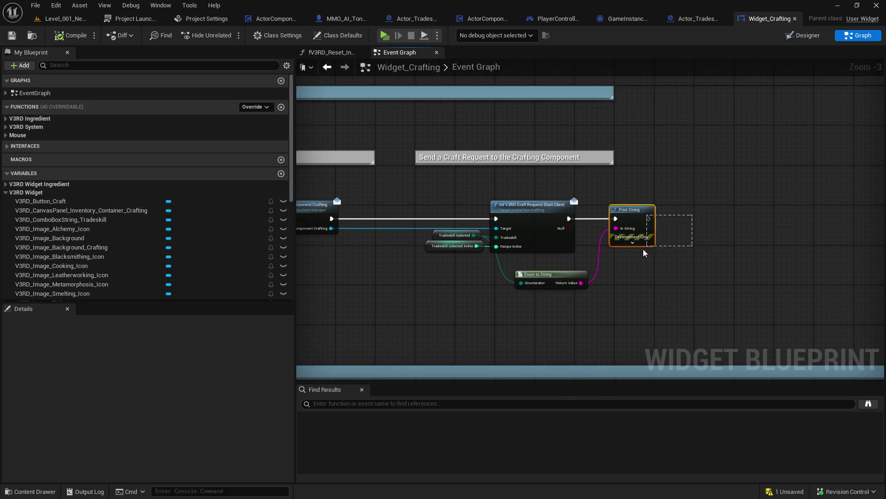
pyautogui.press('Delete')
pyautogui.moveTo(607, 281); pyautogui.dragTo(499, 302)
pyautogui.press('Delete')
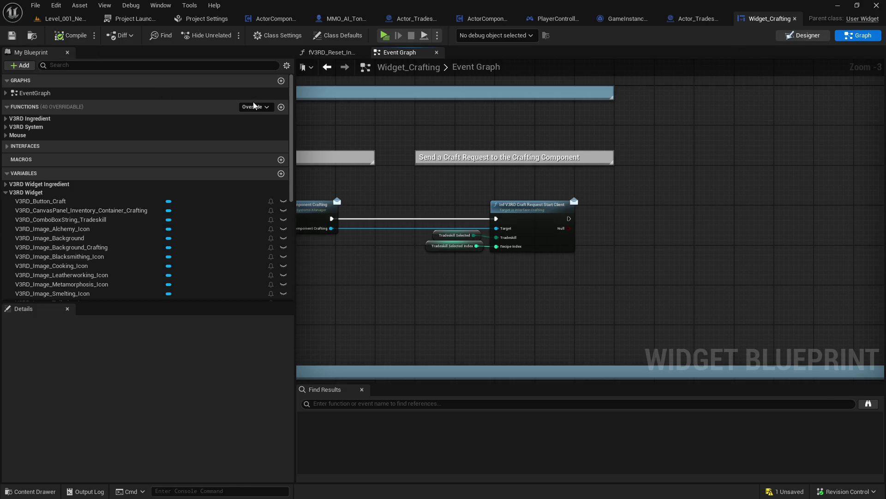
pyautogui.click(803, 35)
pyautogui.scroll(6, 277, 166)
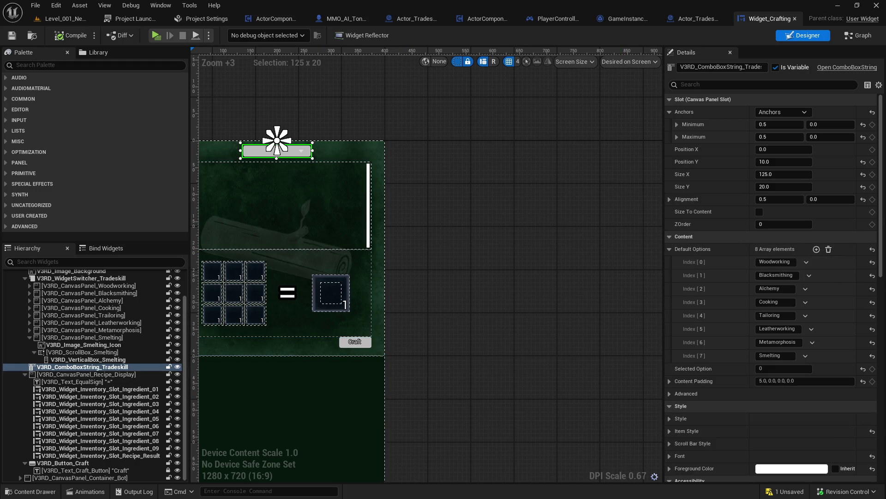
# - In the widget graph, pan through the Switch on Int recipe-book rows from Smelting up to Tailoring
pyautogui.scroll(-10, 775, 467)
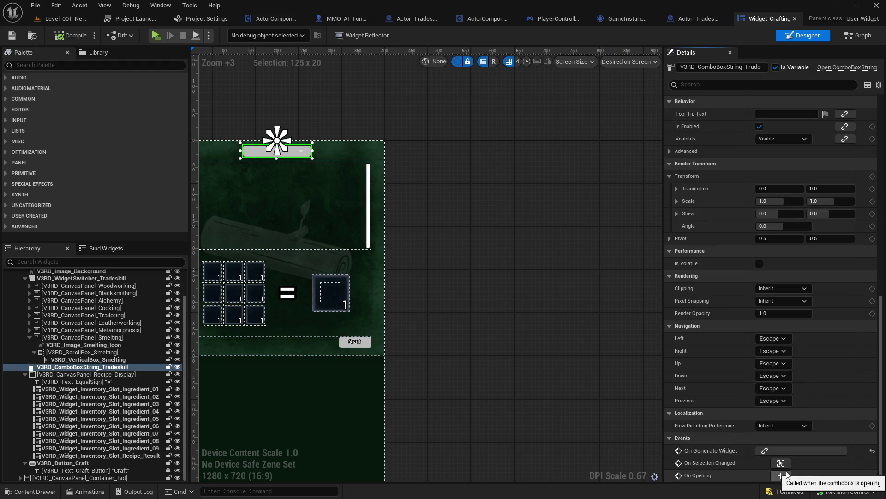
pyautogui.hotkey('ctrl', 'shift', 'alt', 'g')
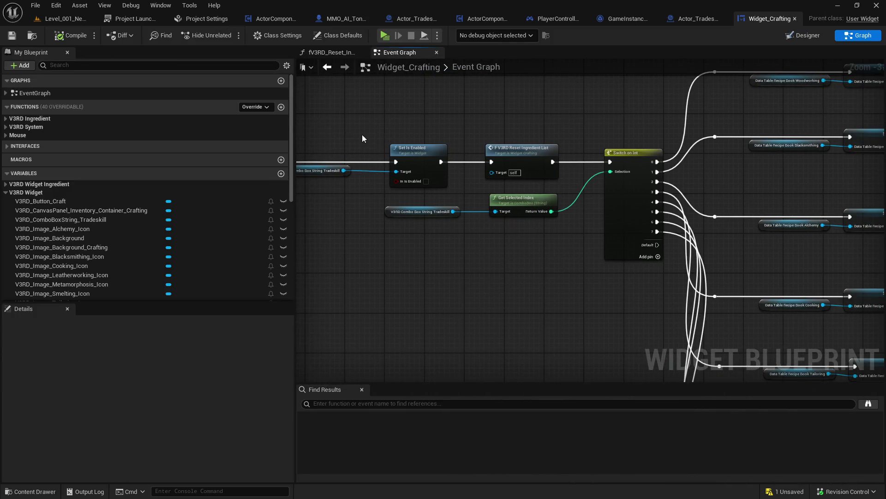
pyautogui.moveTo(575, 177); pyautogui.dragTo(298, 185)
pyautogui.moveTo(598, 220)
pyautogui.mouseDown()
pyautogui.moveTo(459, 243)
pyautogui.moveTo(601, 235)
pyautogui.moveTo(832, 243)
pyautogui.moveTo(590, 191)
pyautogui.moveTo(448, 104)
pyautogui.moveTo(369, 194)
pyautogui.moveTo(314, 203)
pyautogui.moveTo(452, 205)
pyautogui.moveTo(760, 306)
pyautogui.moveTo(444, 280)
pyautogui.moveTo(502, 267)
pyautogui.mouseUp()
pyautogui.scroll(-2, 452, 204)
pyautogui.scroll(2, 502, 271)
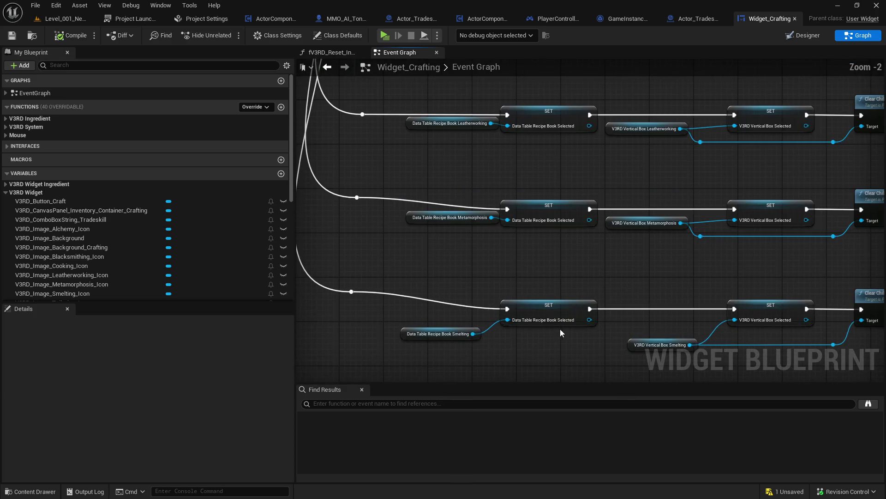
pyautogui.moveTo(560, 329); pyautogui.dragTo(550, 260)
pyautogui.click(560, 314)
pyautogui.click(541, 275)
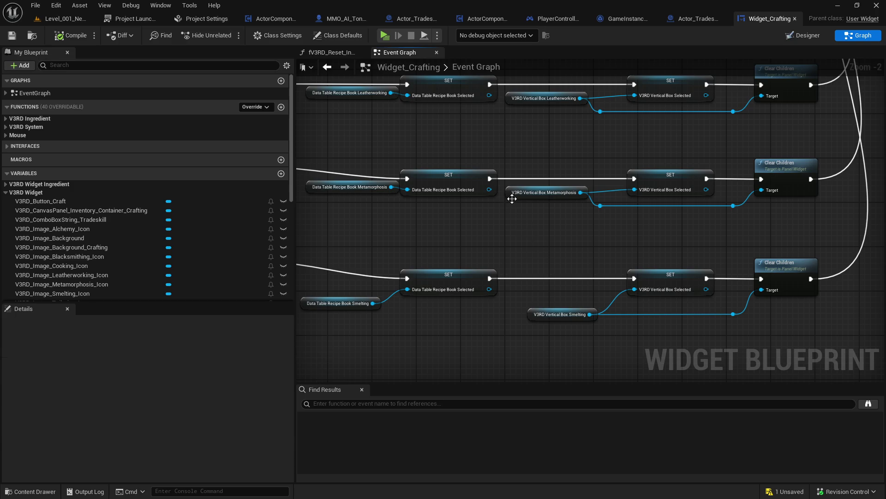
pyautogui.moveTo(469, 145)
pyautogui.mouseDown()
pyautogui.moveTo(457, 196)
pyautogui.moveTo(495, 346)
pyautogui.mouseUp()
pyautogui.scroll(-4, 495, 345)
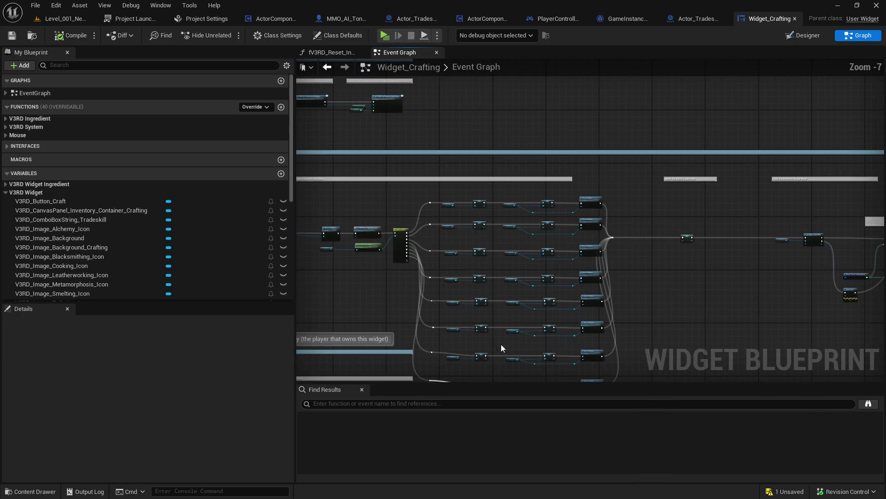
pyautogui.scroll(2, 622, 284)
pyautogui.scroll(-3, 659, 251)
pyautogui.scroll(3, 697, 310)
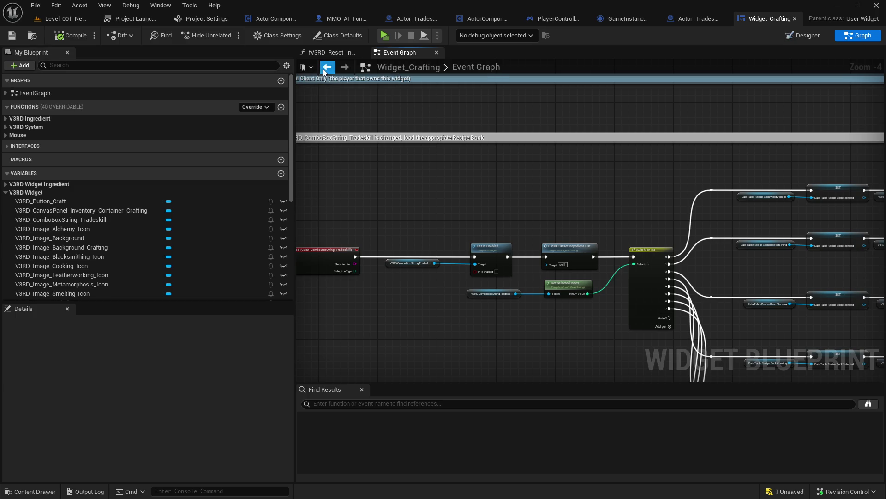
# - Go back to the Craft button graph showing the Tradeskill Selected getter
pyautogui.click(327, 69)
pyautogui.scroll(1, 433, 172)
pyautogui.moveTo(758, 208); pyautogui.dragTo(605, 203)
# - Find references to Tradeskill Selected, jump to where it is set, and keep its default as Woodworking
pyautogui.rightClick(657, 256)
pyautogui.moveTo(710, 404)
pyautogui.moveTo(692, 346)
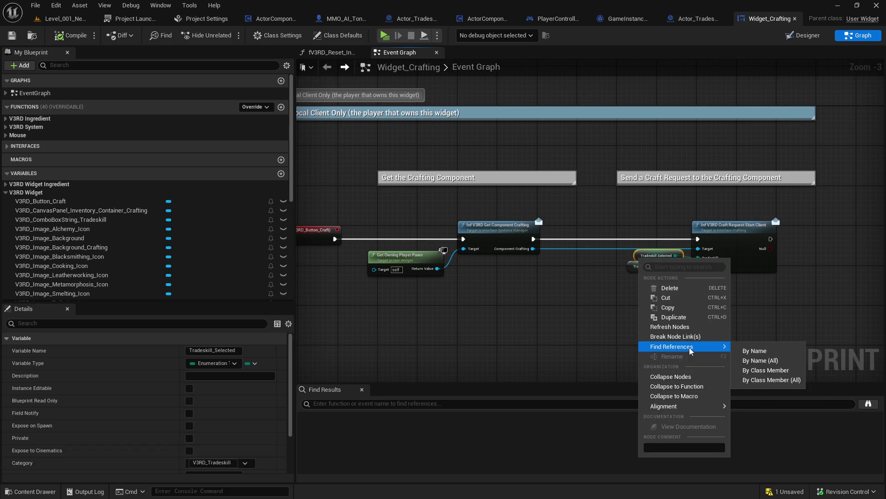
pyautogui.click(776, 369)
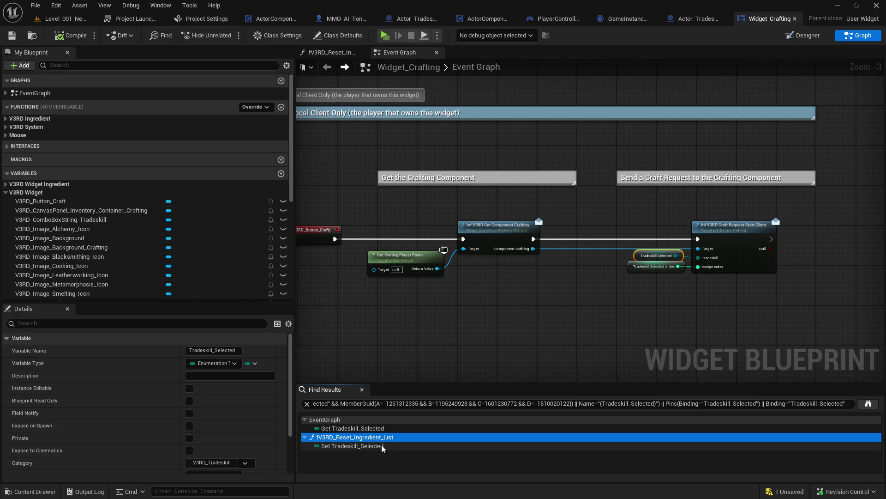
pyautogui.doubleClick(364, 446)
pyautogui.scroll(-1, 557, 295)
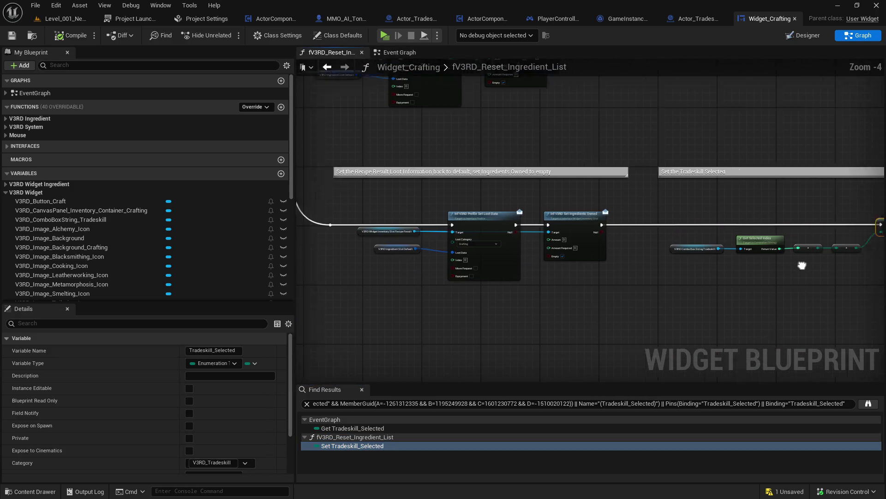
pyautogui.scroll(2, 458, 267)
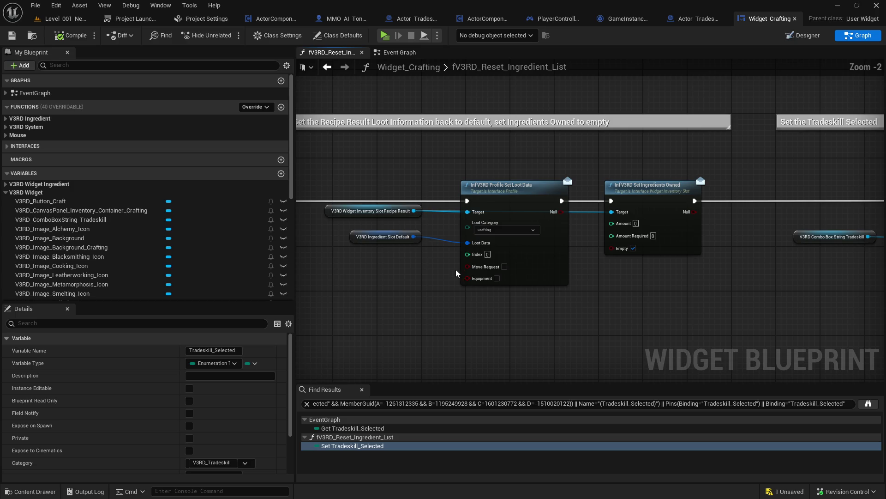
pyautogui.moveTo(716, 300); pyautogui.dragTo(400, 299)
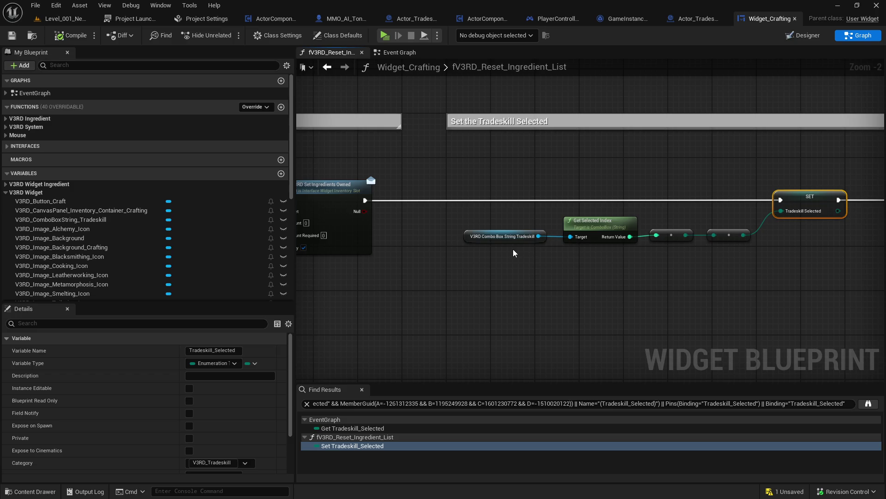
pyautogui.moveTo(515, 253)
pyautogui.mouseDown()
pyautogui.moveTo(534, 265)
pyautogui.moveTo(278, 263)
pyautogui.moveTo(636, 289)
pyautogui.mouseUp()
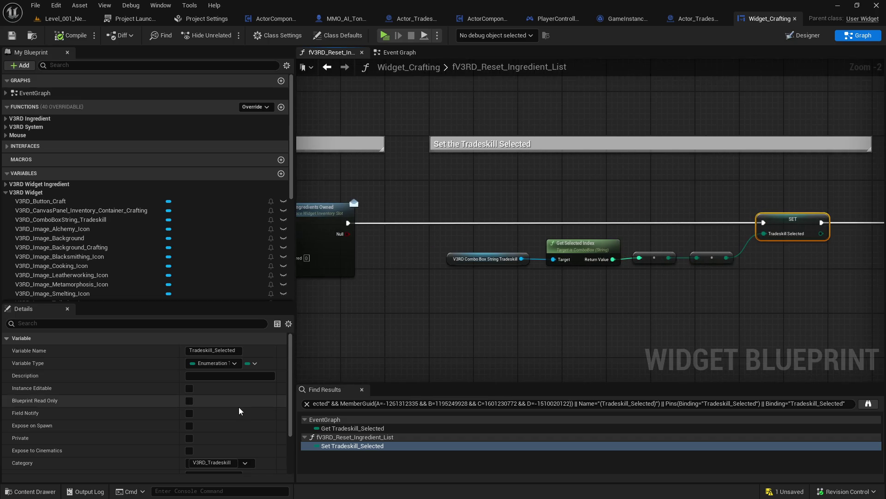
pyautogui.scroll(-3, 238, 409)
pyautogui.click(236, 467)
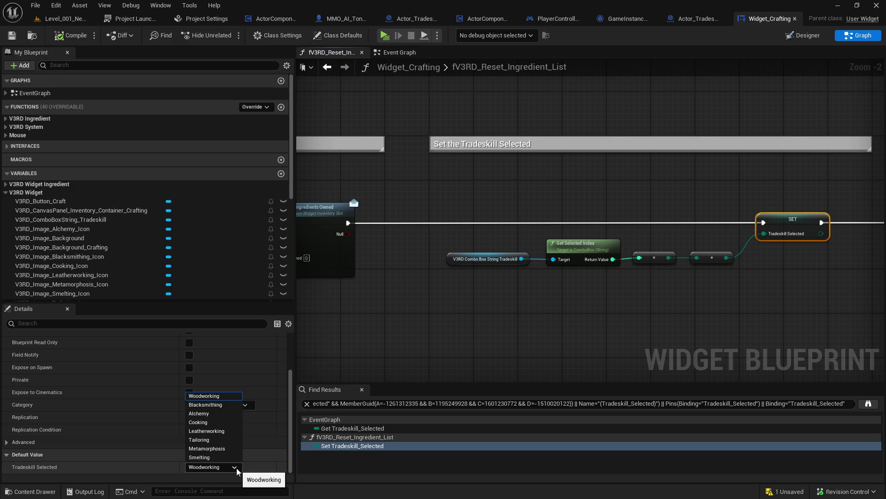
pyautogui.click(236, 467)
pyautogui.moveTo(868, 218); pyautogui.dragTo(647, 223)
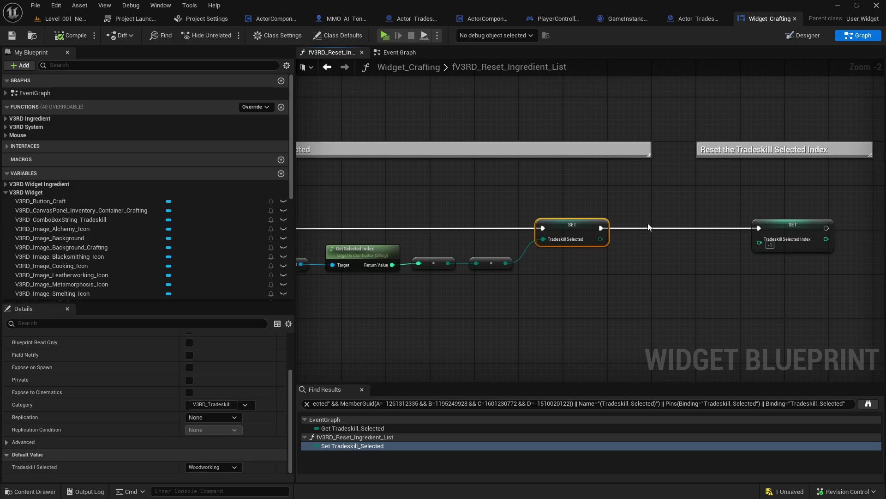
pyautogui.moveTo(735, 216); pyautogui.dragTo(572, 211)
# - After the tradeskill index reset, add a Print String showing Tradeskill Selected through Enum to String
pyautogui.moveTo(664, 223); pyautogui.dragTo(738, 203)
pyautogui.write('prtni')
pyautogui.hotkey('ctrl', 'a')
pyautogui.write('print')
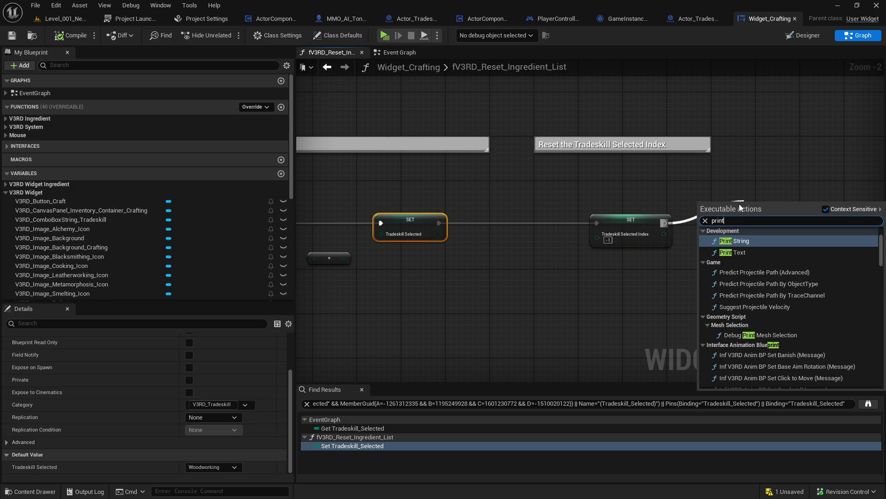
pyautogui.press('Return')
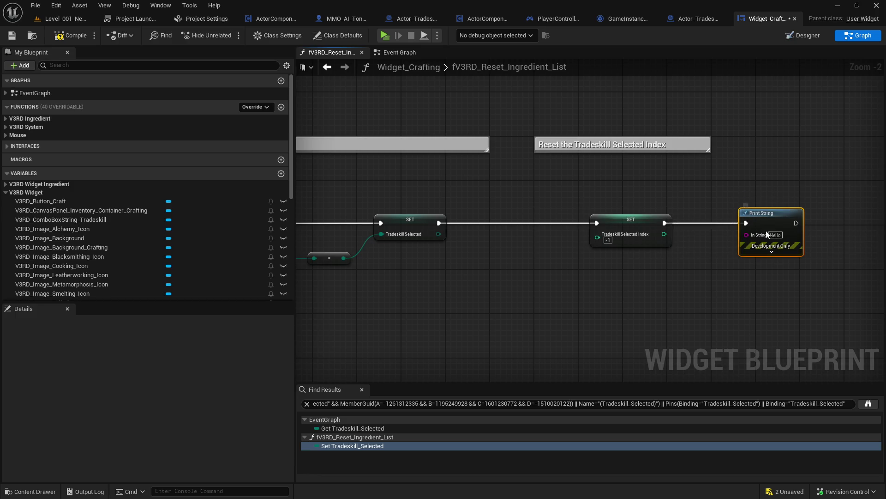
pyautogui.click(577, 228)
pyautogui.moveTo(440, 234)
pyautogui.mouseDown()
pyautogui.moveTo(701, 245)
pyautogui.moveTo(760, 234)
pyautogui.mouseUp()
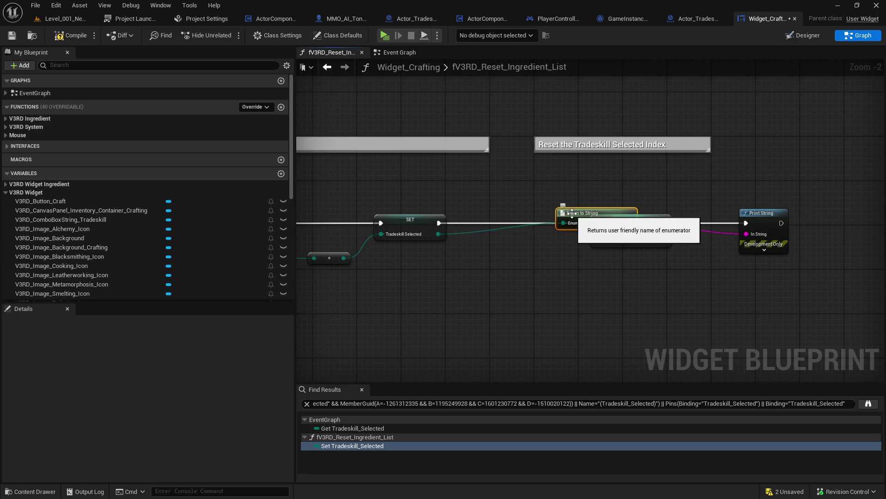
pyautogui.moveTo(573, 214); pyautogui.dragTo(577, 274)
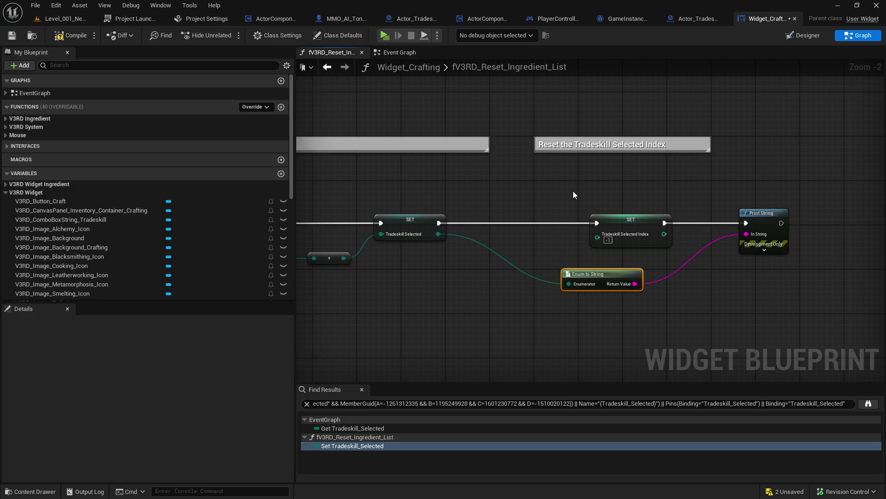
# - Start a play test, open the Craft window and cycle through Blacksmithing, Woodworking, Alchemy and Cooking
pyautogui.click(383, 36)
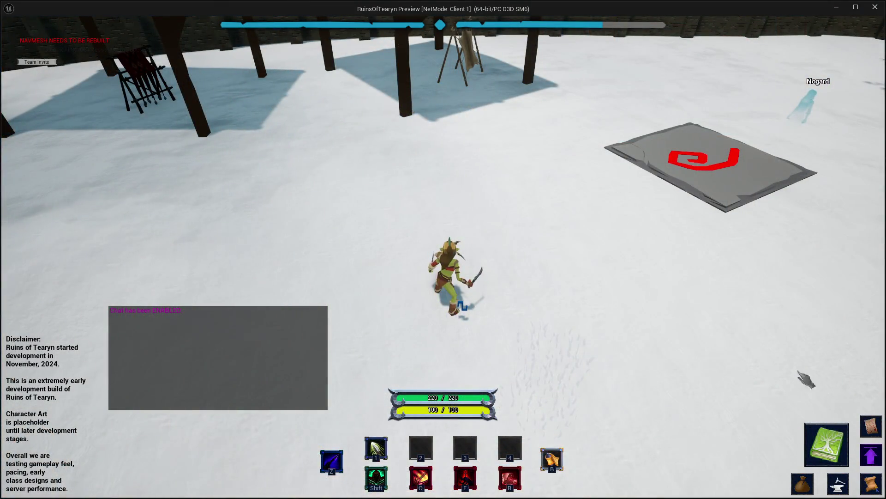
pyautogui.click(826, 444)
pyautogui.click(736, 92)
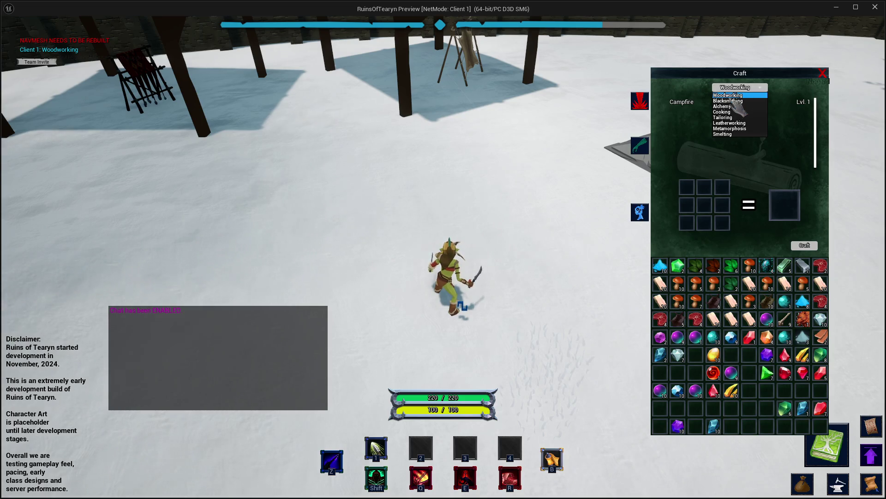
pyautogui.click(734, 99)
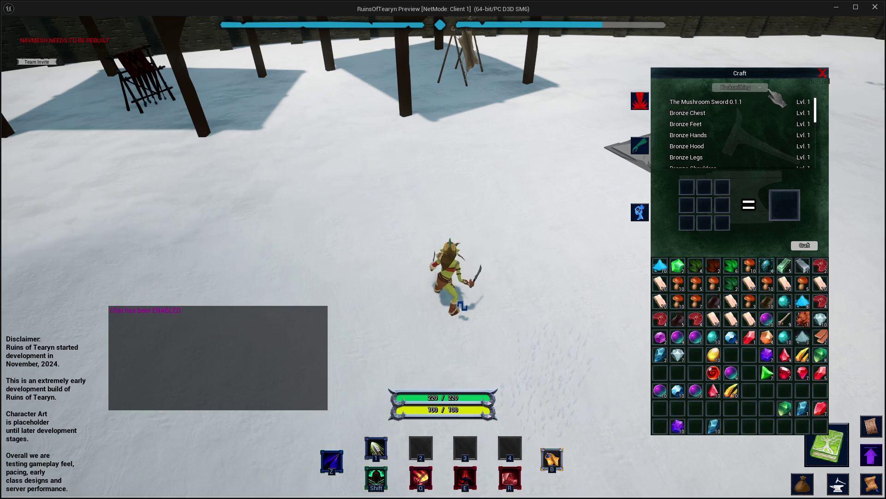
pyautogui.click(746, 89)
pyautogui.click(749, 95)
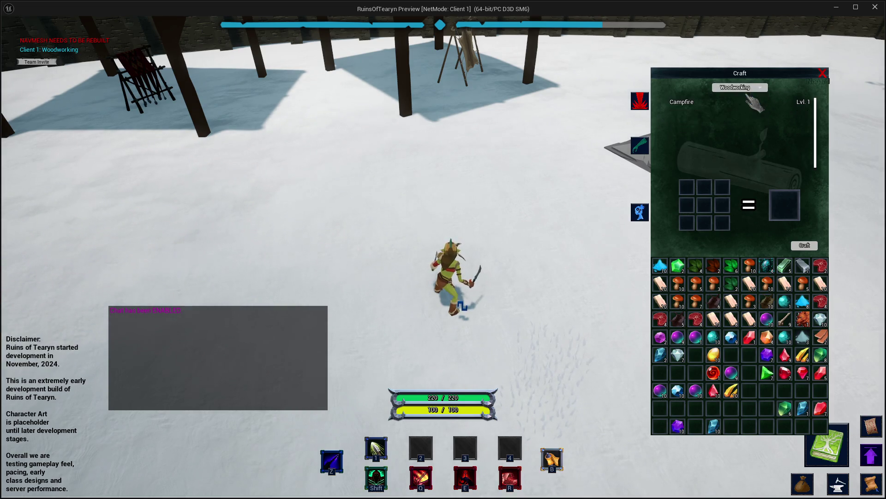
pyautogui.click(742, 87)
pyautogui.click(737, 106)
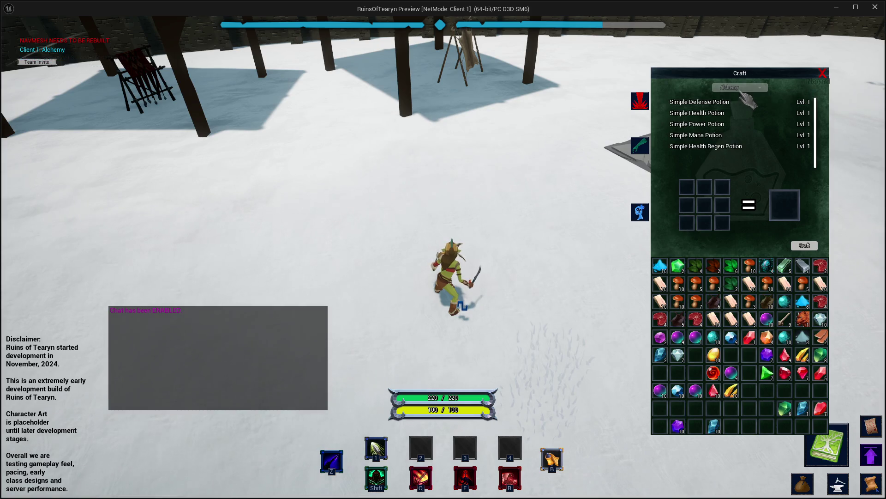
pyautogui.click(740, 88)
pyautogui.click(731, 111)
# - Switch the Craft window to Tailoring, then Leatherworking, then Smelting, and close the list
pyautogui.click(740, 88)
pyautogui.click(734, 117)
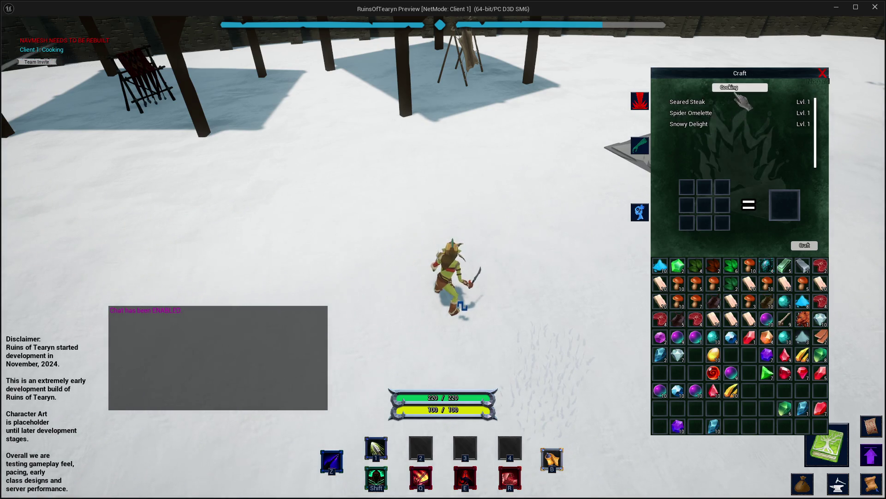
pyautogui.click(740, 87)
pyautogui.click(730, 118)
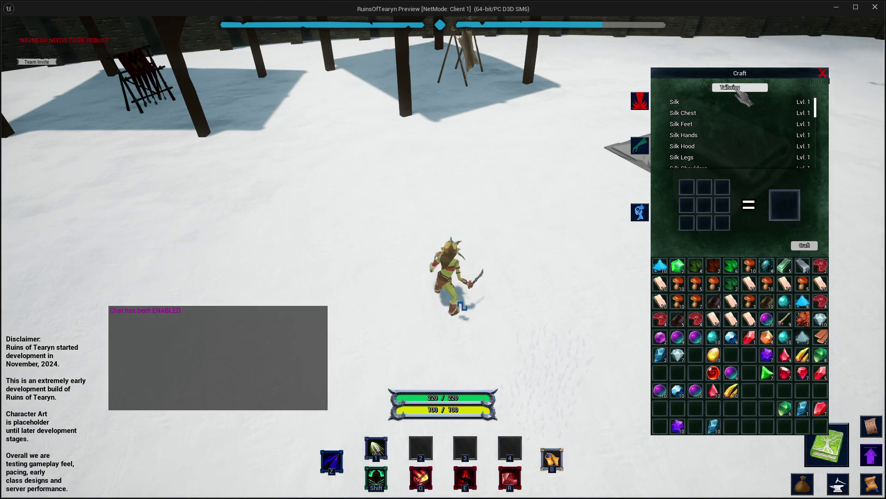
pyautogui.click(739, 88)
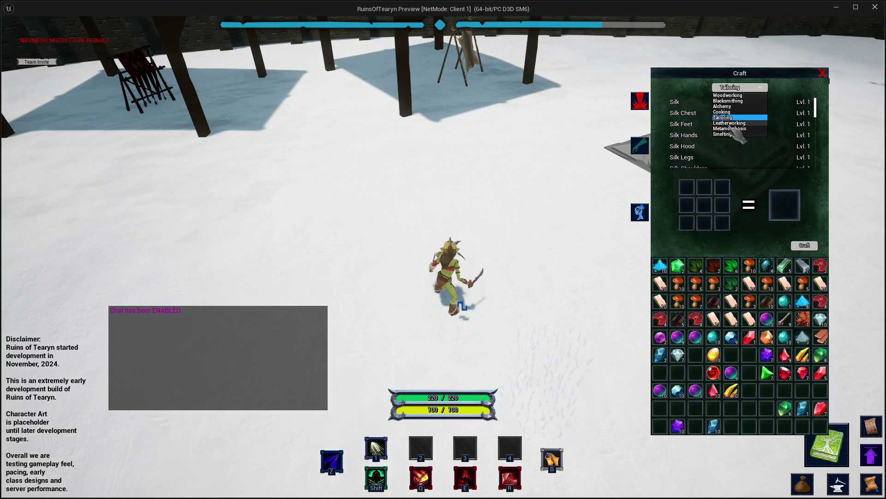
pyautogui.click(730, 123)
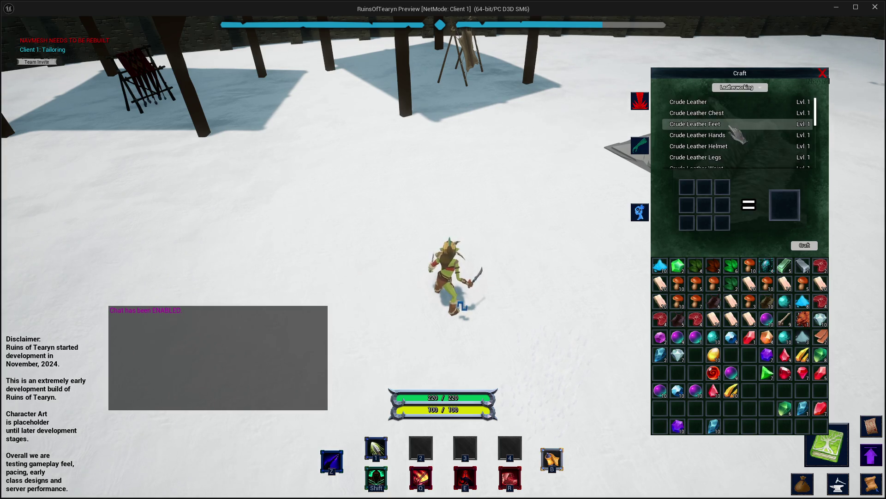
pyautogui.click(738, 88)
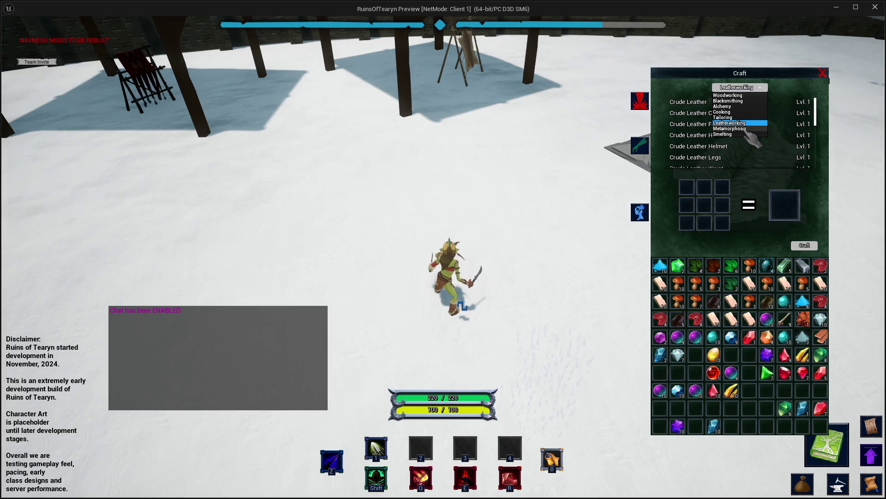
pyautogui.click(734, 134)
pyautogui.click(739, 88)
pyautogui.click(737, 122)
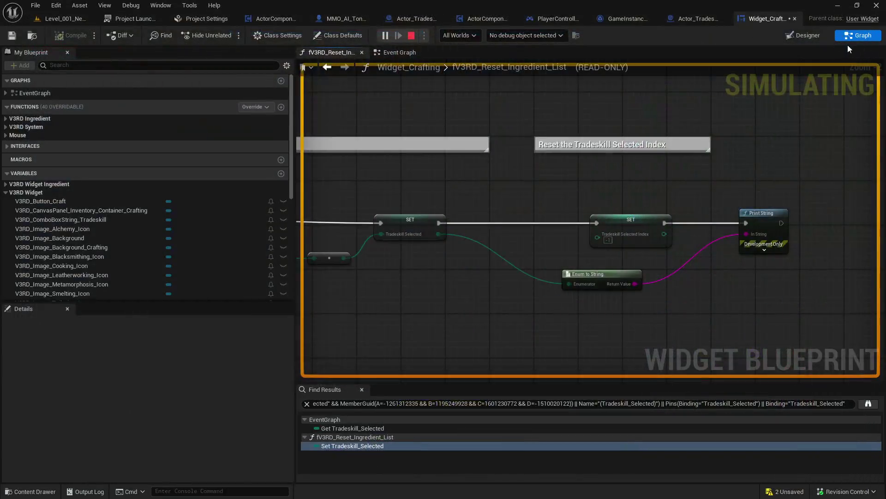
# - Stop simulating, try moving Leatherworking above Tailoring, and check the Tradeskill Selected enum order
pyautogui.click(797, 37)
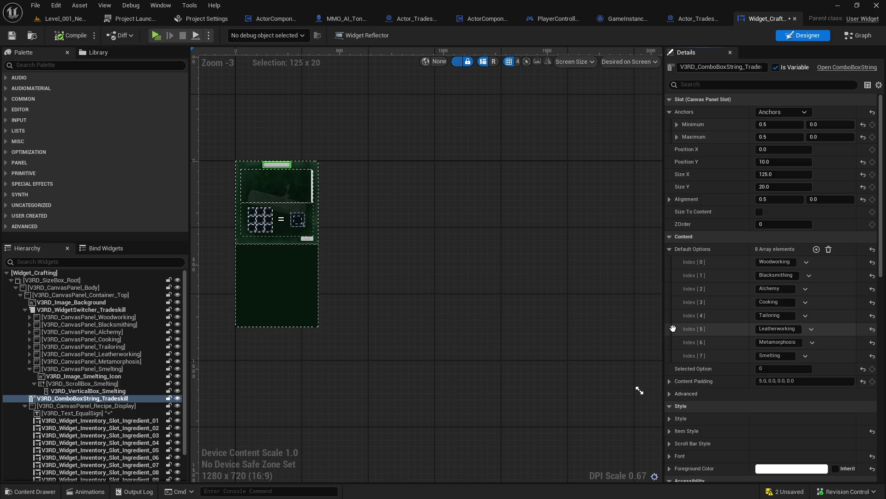
pyautogui.moveTo(673, 328)
pyautogui.mouseDown()
pyautogui.moveTo(673, 313)
pyautogui.moveTo(679, 330)
pyautogui.mouseUp()
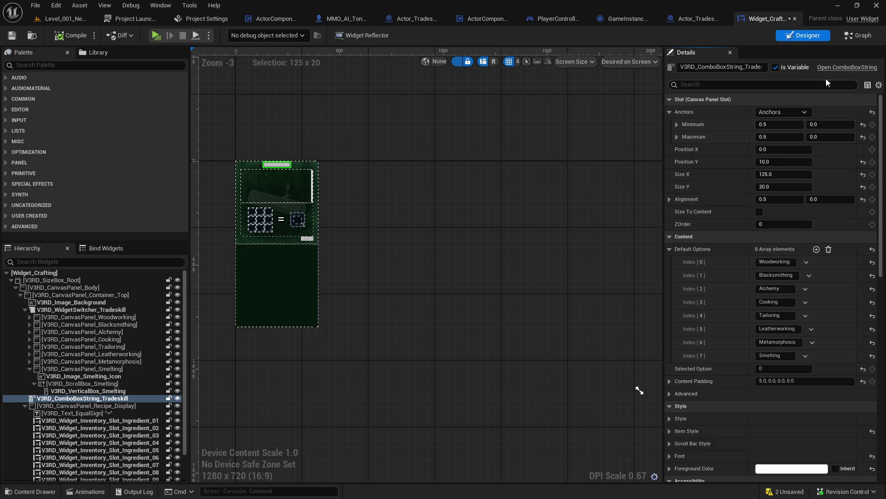
pyautogui.click(858, 35)
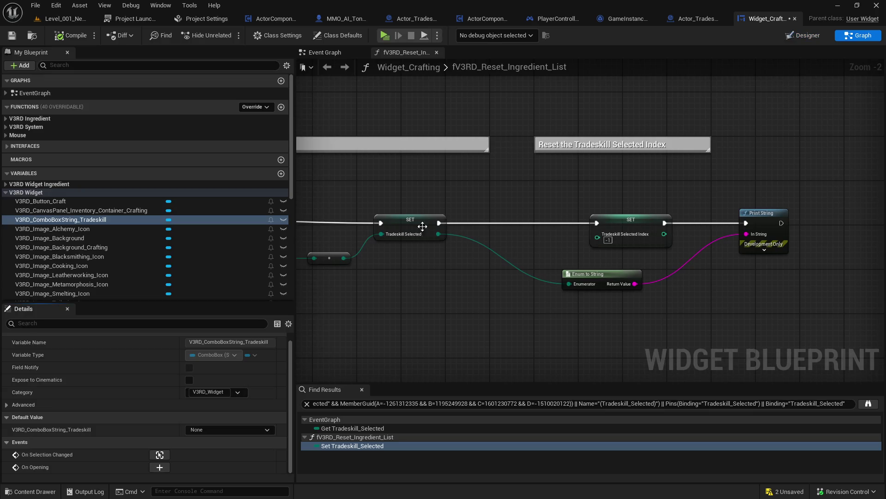
pyautogui.click(422, 226)
pyautogui.scroll(-3, 263, 438)
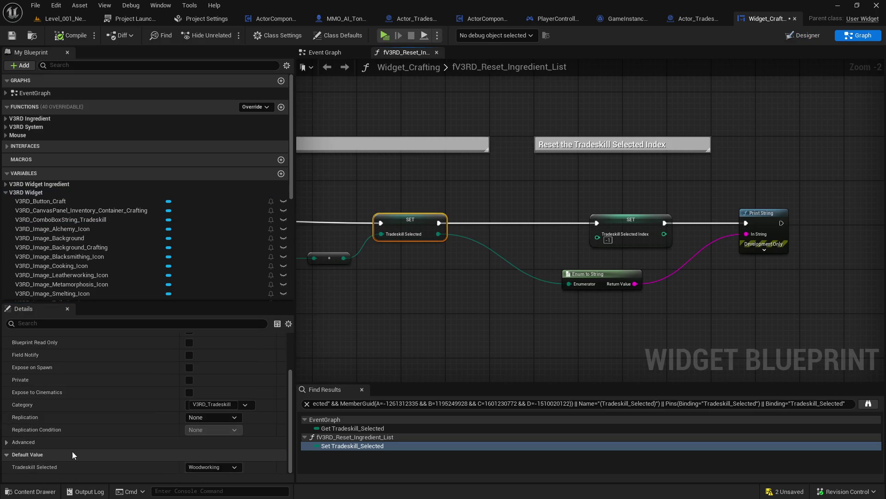
pyautogui.click(233, 466)
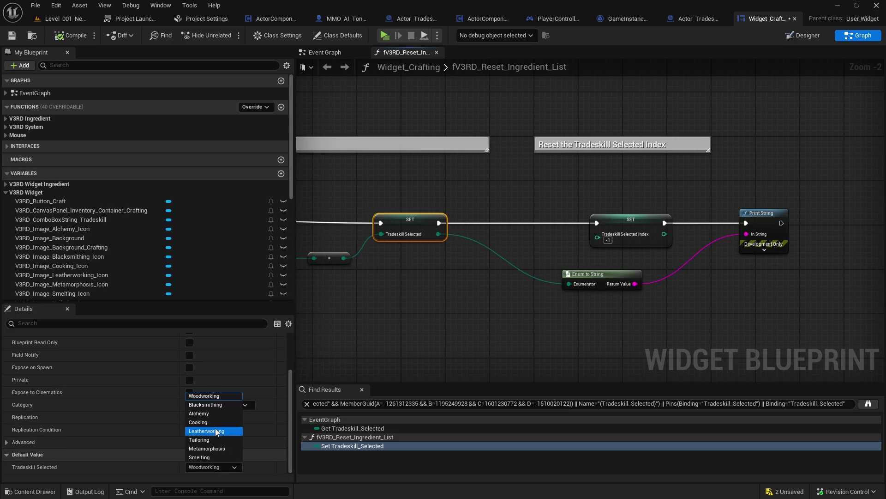
# - Move Leatherworking to option index 4 above Tailoring and compile Widget_Crafting
pyautogui.click(803, 35)
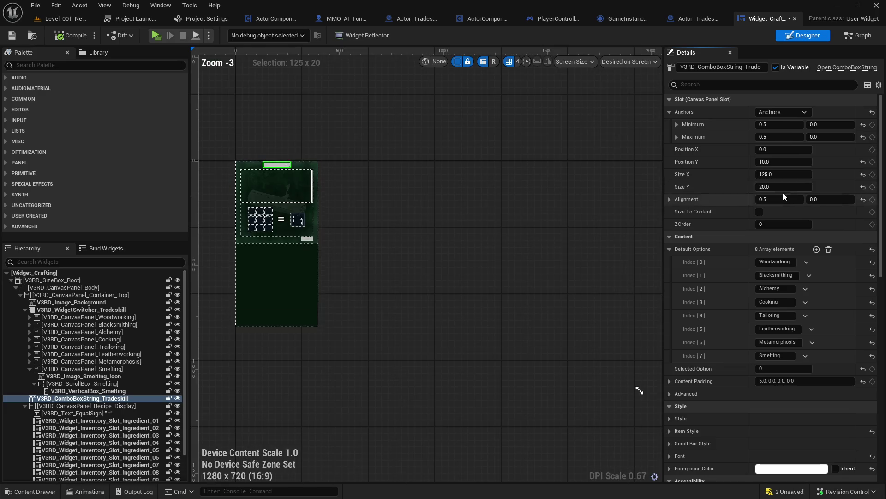
pyautogui.click(791, 328)
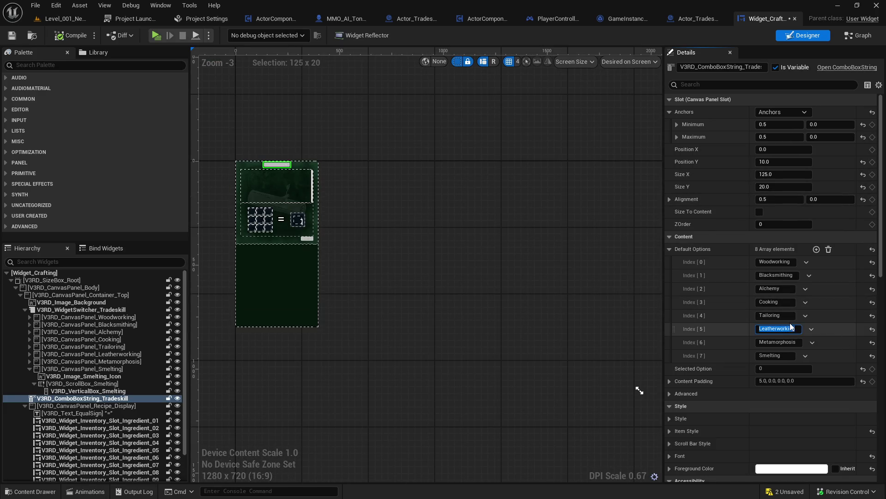
pyautogui.doubleClick(761, 328)
pyautogui.moveTo(668, 331); pyautogui.dragTo(676, 314)
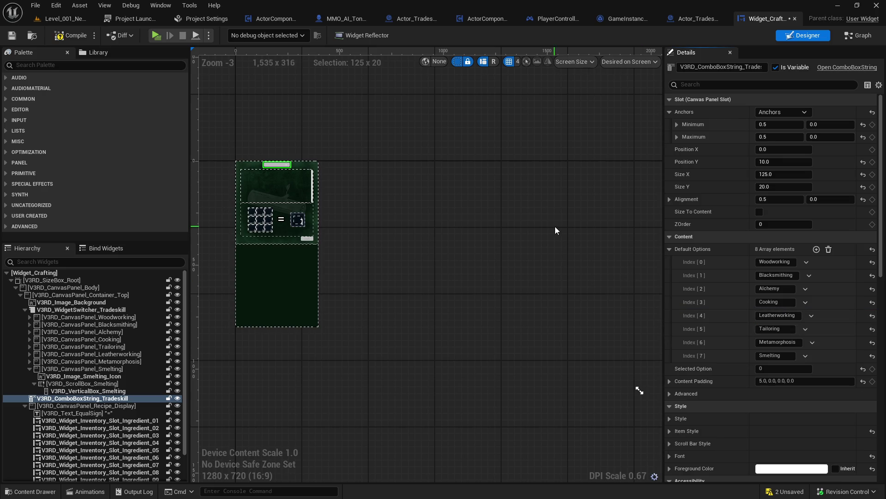
pyautogui.click(855, 37)
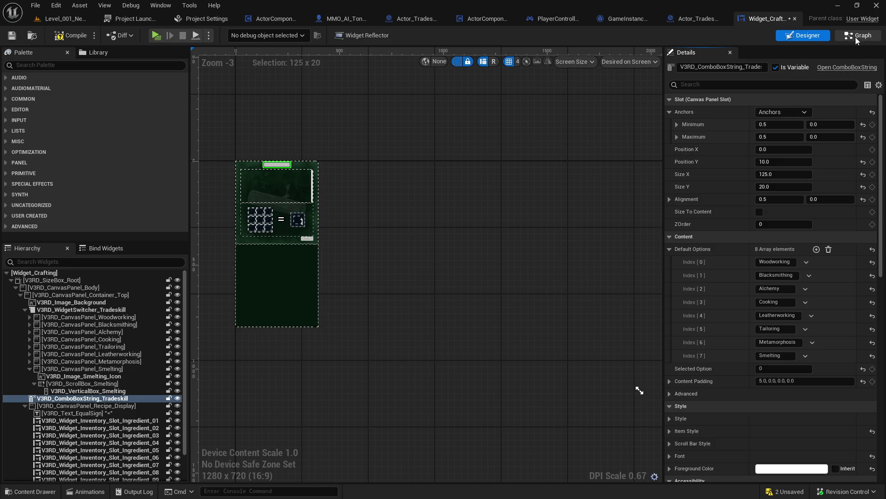
pyautogui.click(70, 35)
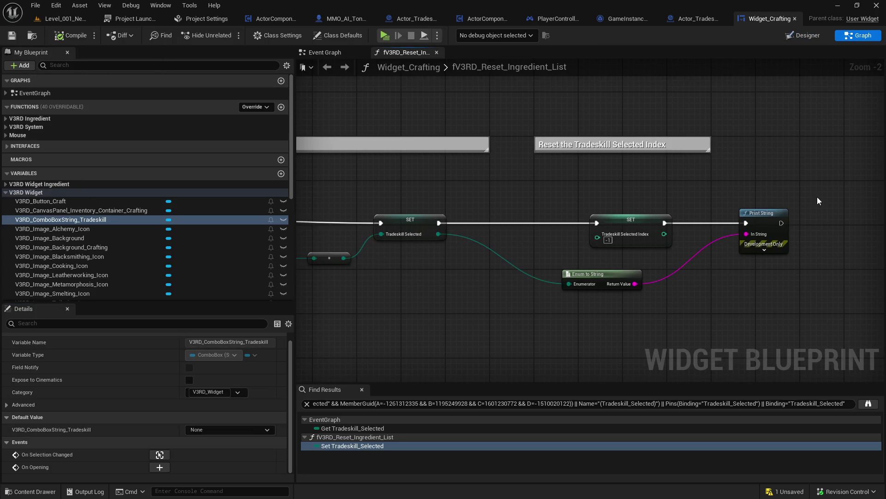
# - Delete the Print String and Enum to String debug nodes from the reset function
pyautogui.moveTo(817, 196); pyautogui.dragTo(722, 282)
pyautogui.press('Delete')
pyautogui.moveTo(655, 264); pyautogui.dragTo(580, 295)
pyautogui.press('Delete')
# - Compile the widget, return to the level editor and start a play test with Alt+P
pyautogui.click(69, 35)
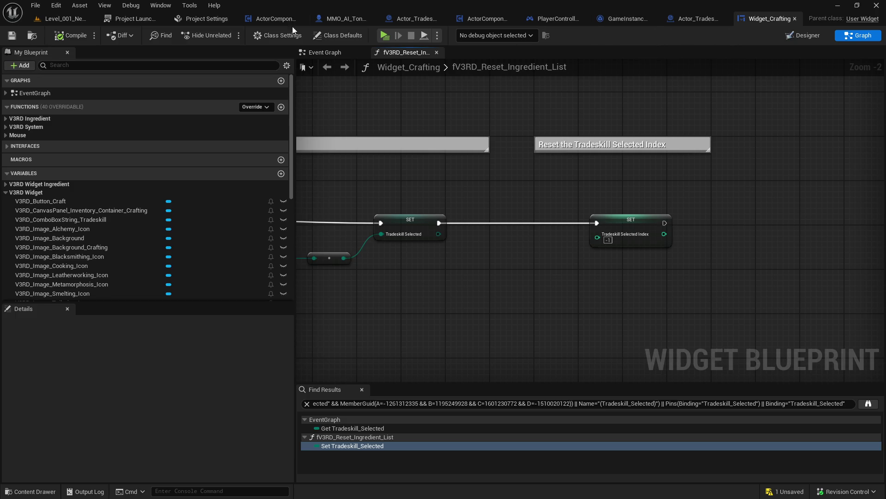
pyautogui.click(57, 18)
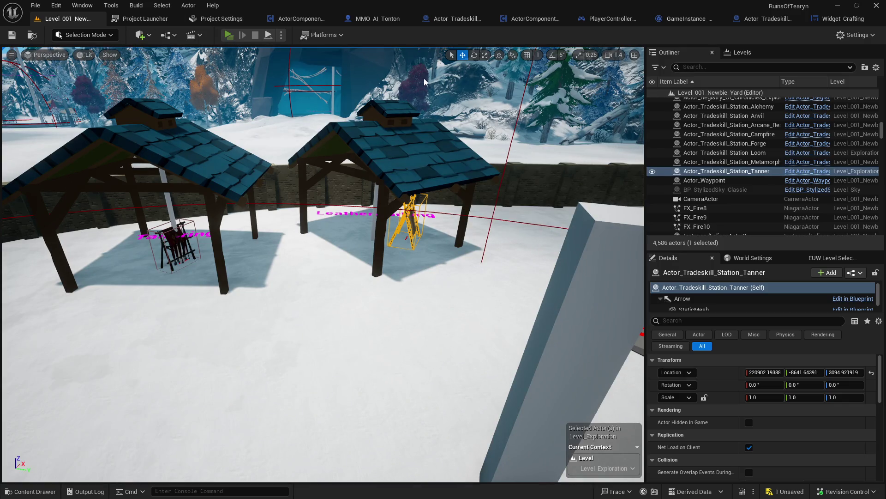
pyautogui.hotkey('alt', 'p')
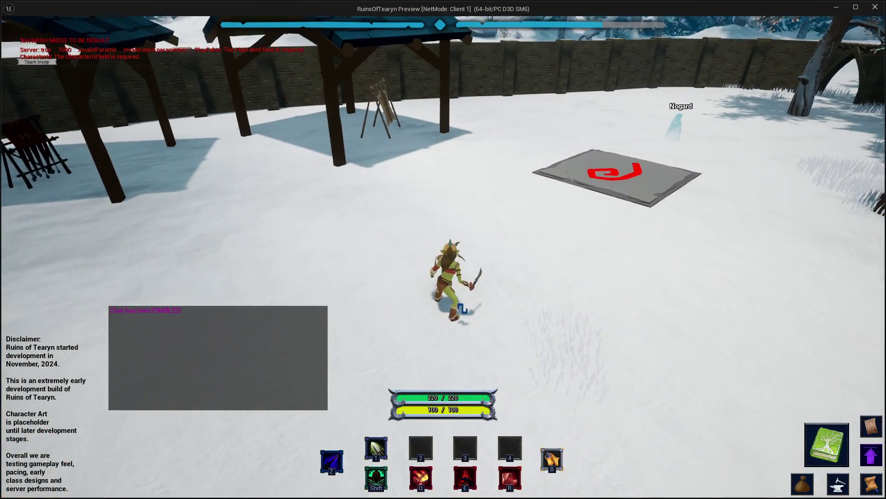
# - Open the Craft window with C, select Leatherworking then Tailoring, and leave the game preview
pyautogui.press('c')
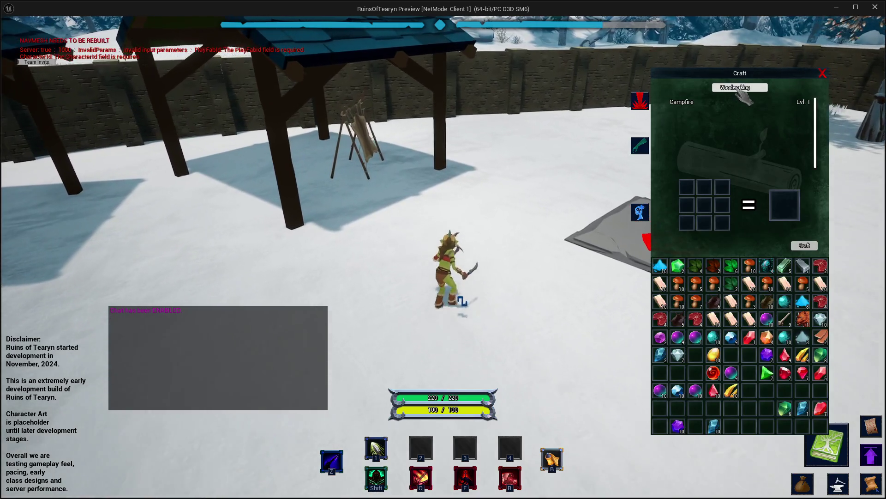
pyautogui.click(739, 88)
pyautogui.click(735, 117)
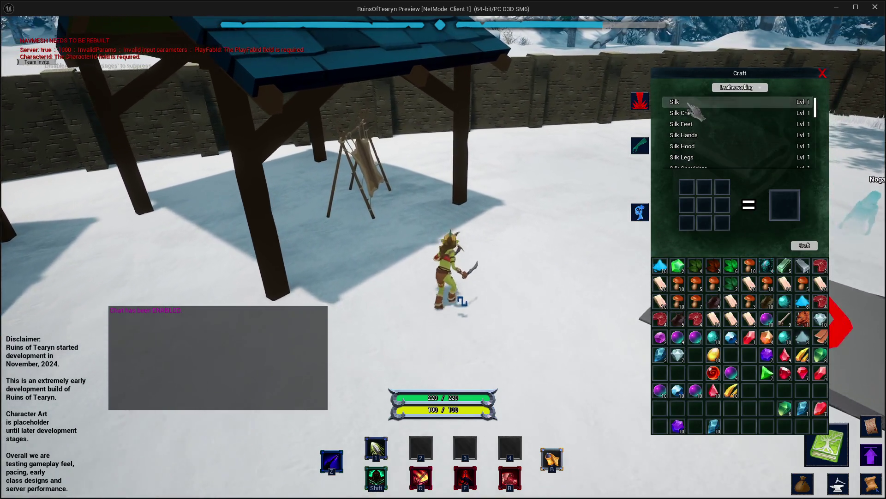
pyautogui.click(734, 88)
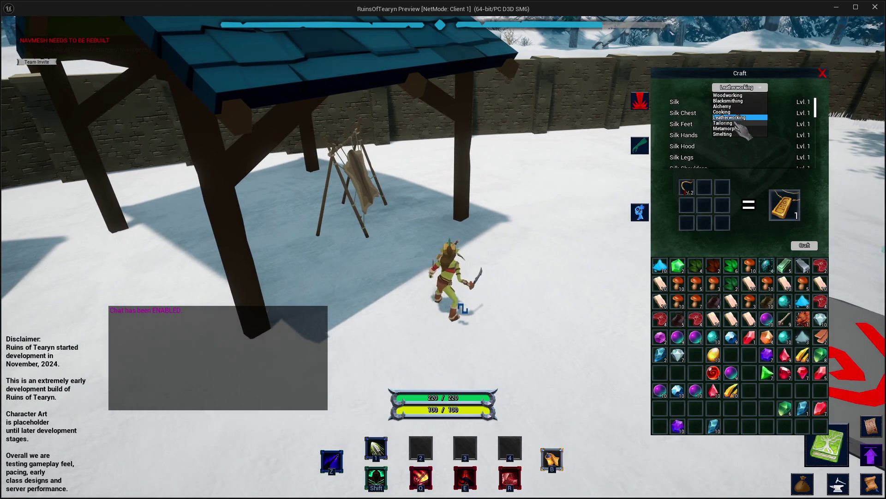
pyautogui.click(743, 123)
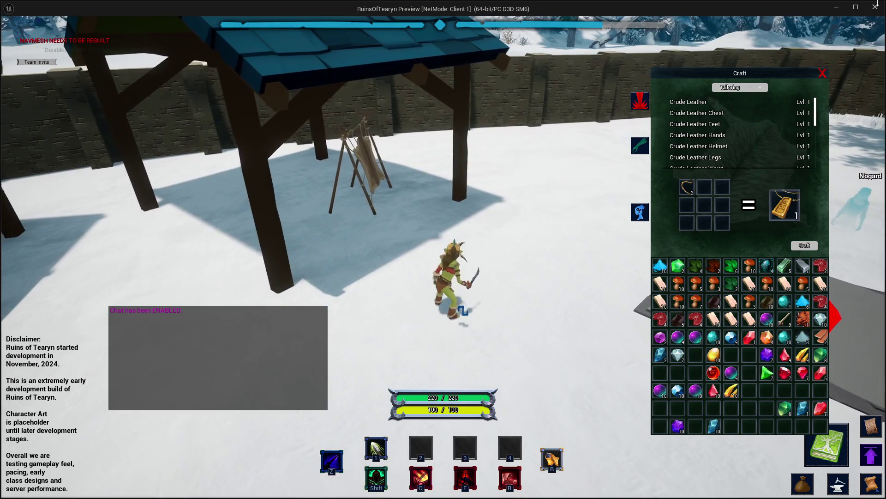
pyautogui.hotkey('alt', 'Tab')
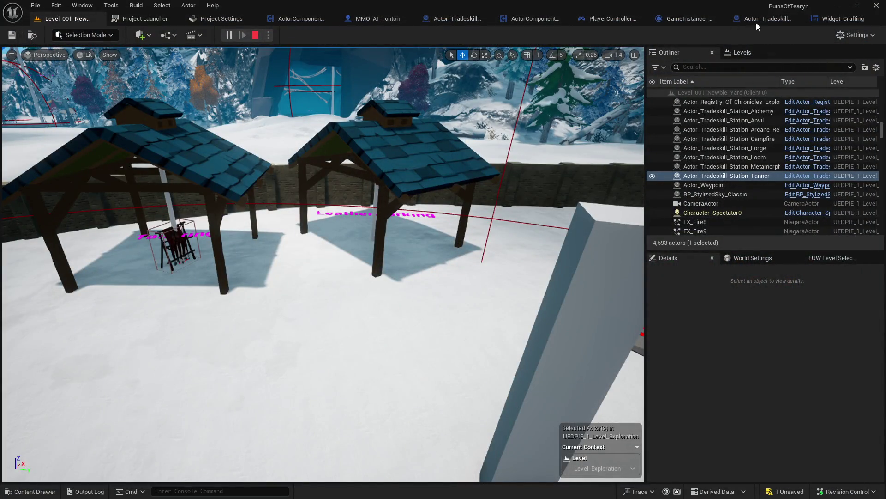
# - Stop the play session and return to the Widget_Crafting layout view
pyautogui.press('Escape')
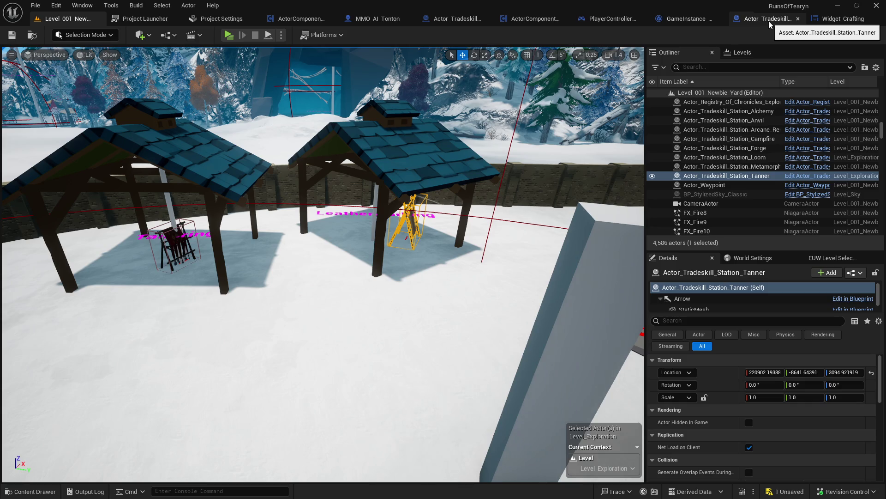
pyautogui.click(764, 24)
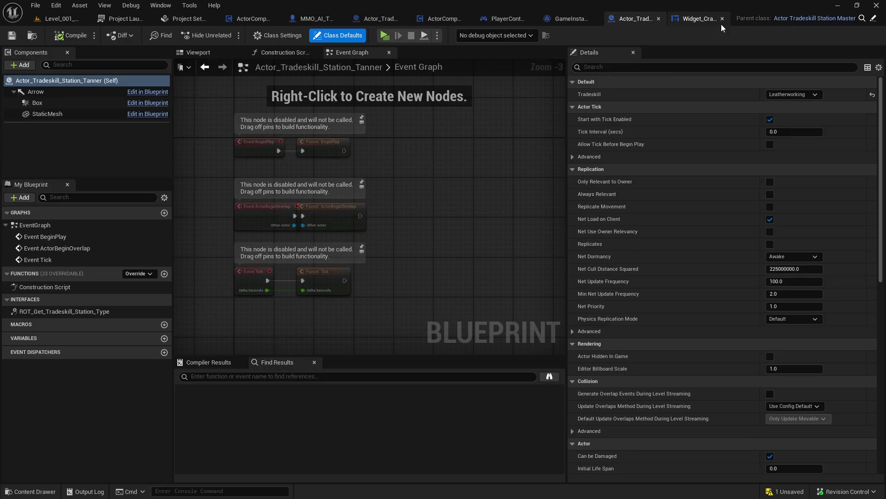
pyautogui.click(695, 22)
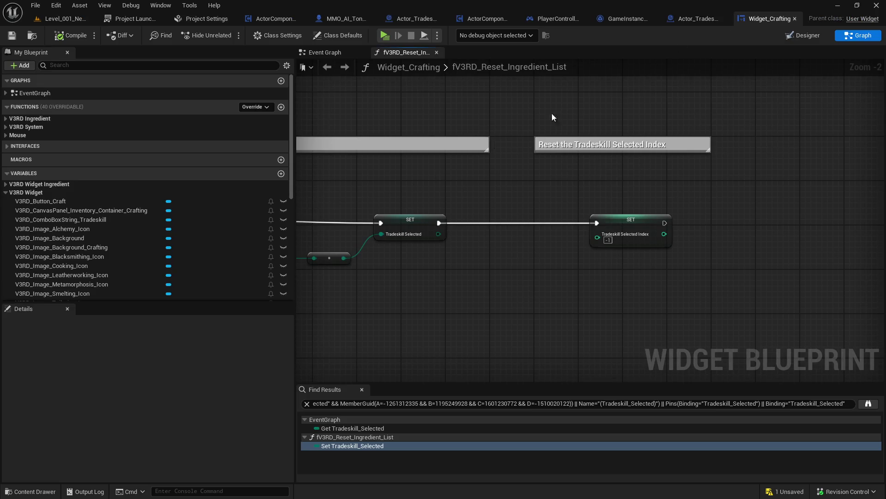
pyautogui.hotkey('shift', 'F4')
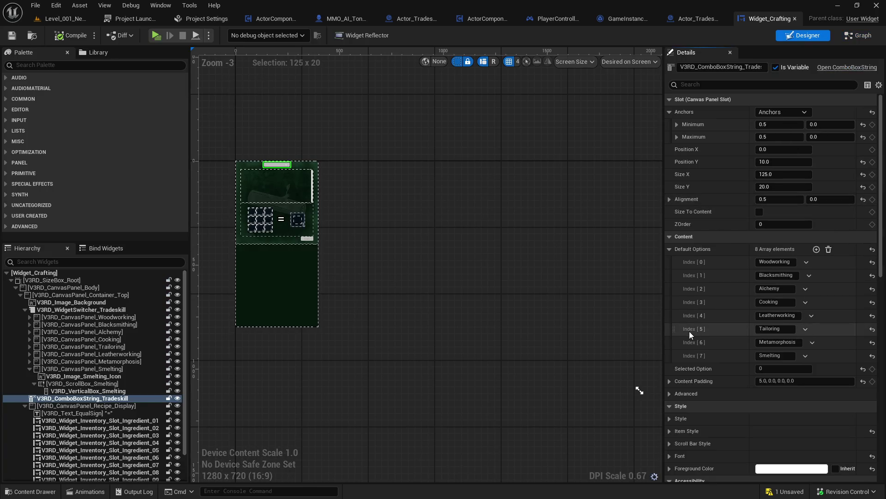
# - Move Leatherworking back to index 5 after Tailoring, compile and save, then return to the level
pyautogui.moveTo(672, 315); pyautogui.dragTo(672, 330)
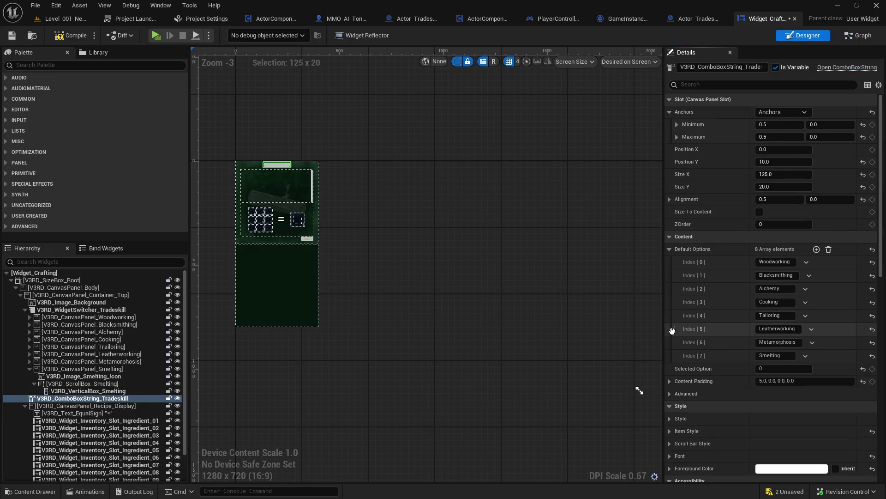
pyautogui.click(12, 37)
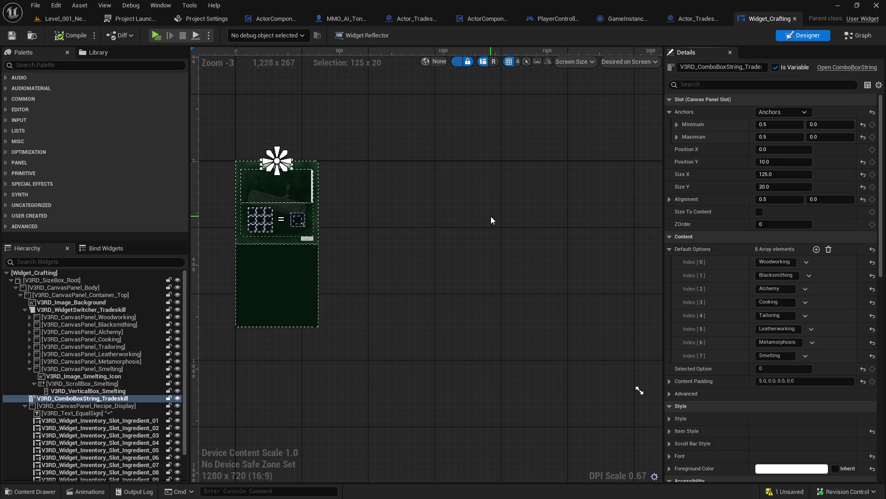
pyautogui.click(64, 18)
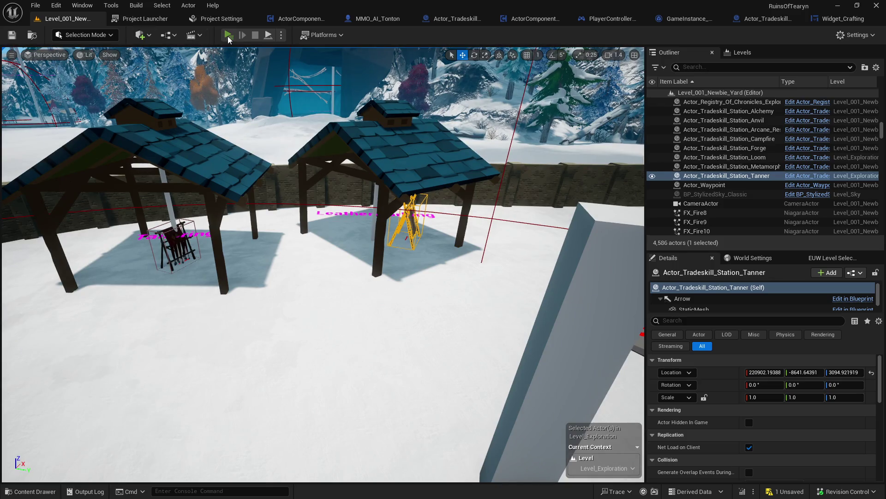
# - Start a play test, open the crafting window and pick Leatherworking, reopening the list to verify
pyautogui.click(228, 35)
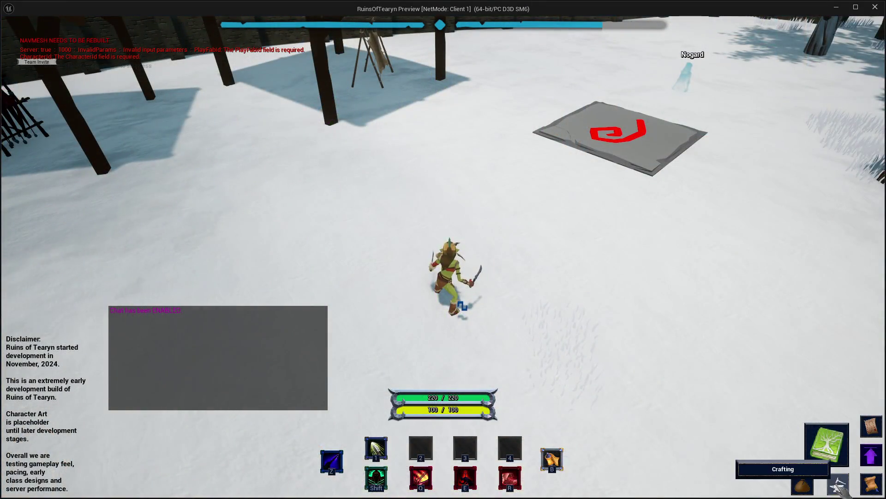
pyautogui.click(839, 487)
pyautogui.click(739, 87)
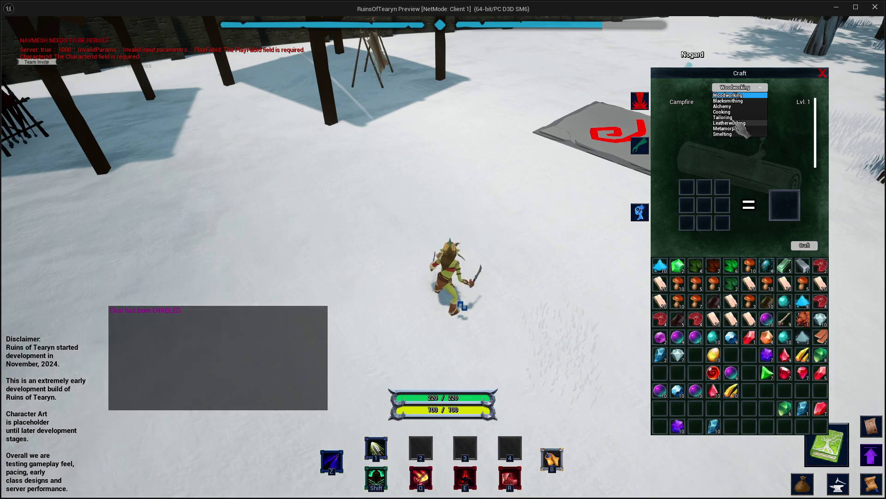
pyautogui.click(739, 123)
pyautogui.click(739, 87)
pyautogui.click(741, 123)
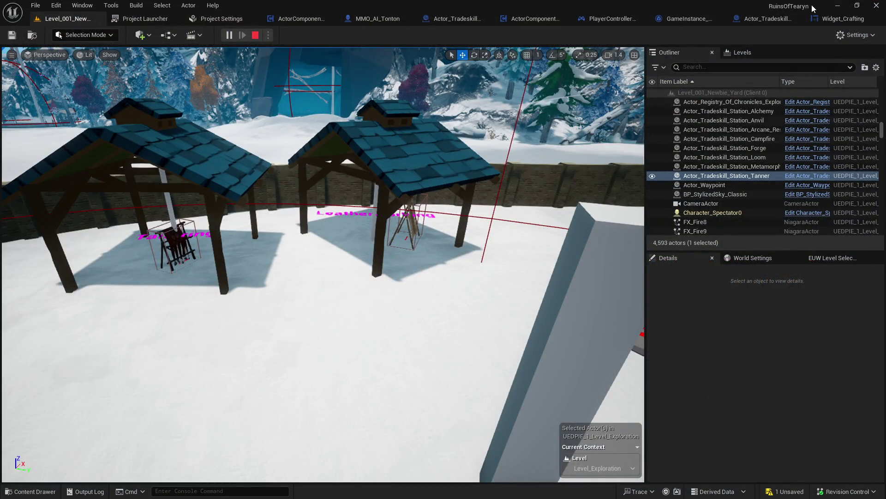
# - Stop the play test, open Widget_Crafting's graph and inspect the Get Selected Index node
pyautogui.press('Escape')
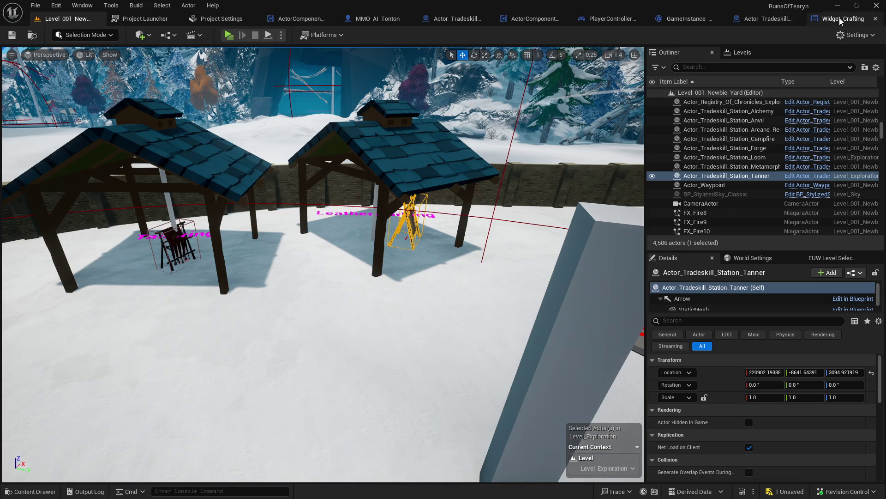
pyautogui.click(842, 19)
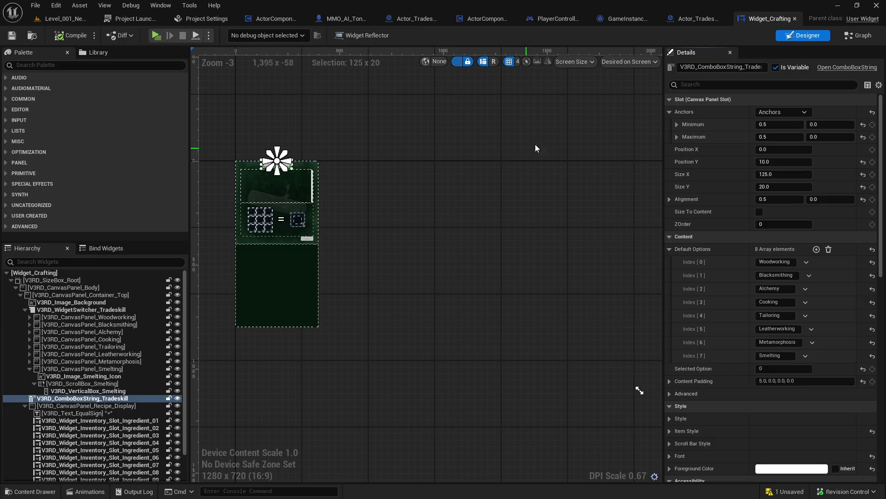
pyautogui.click(858, 36)
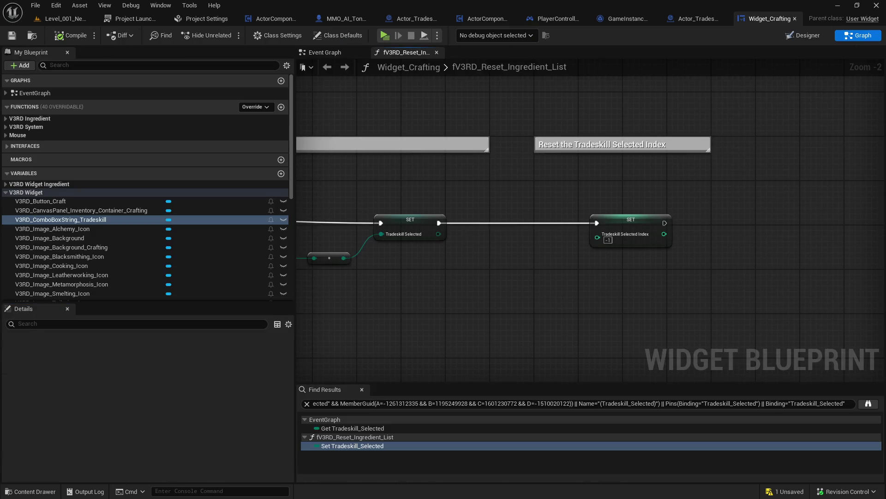
pyautogui.moveTo(323, 230); pyautogui.dragTo(765, 210)
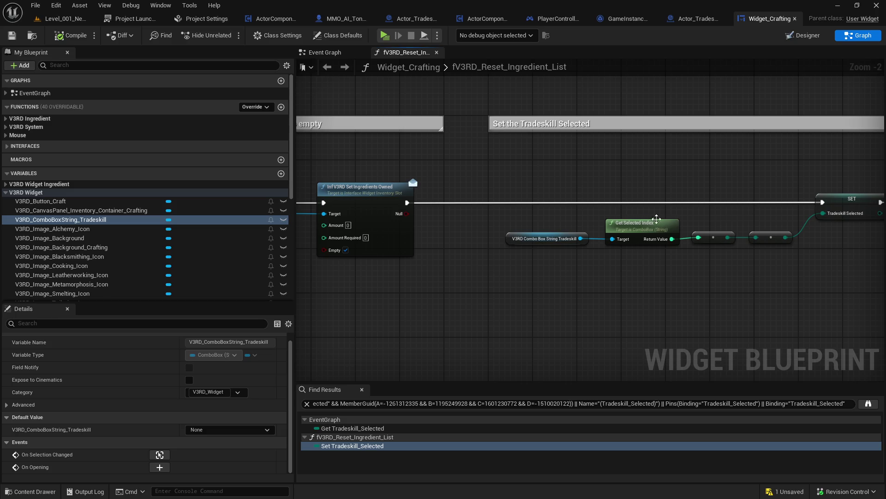
pyautogui.click(598, 232)
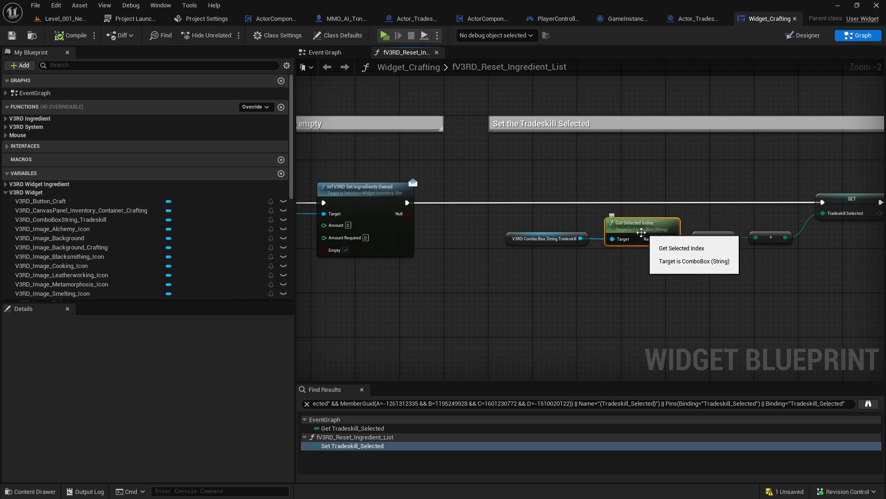
pyautogui.click(577, 243)
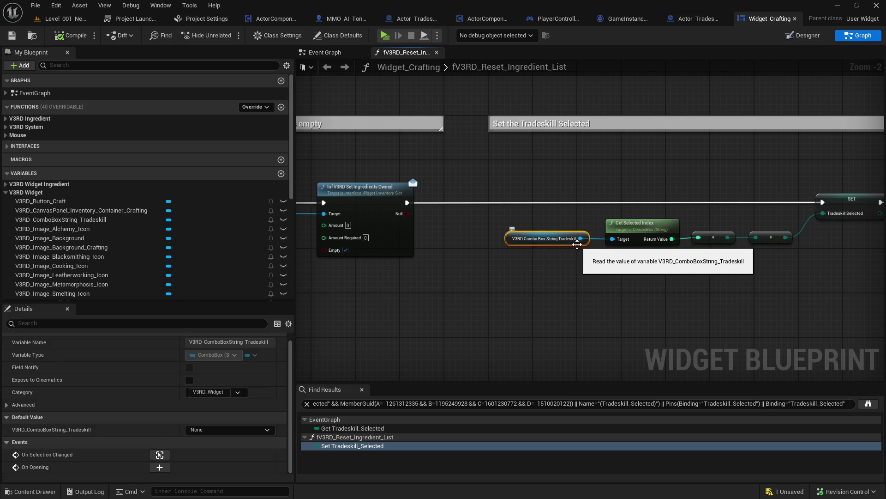
pyautogui.click(648, 229)
pyautogui.moveTo(754, 222); pyautogui.dragTo(541, 215)
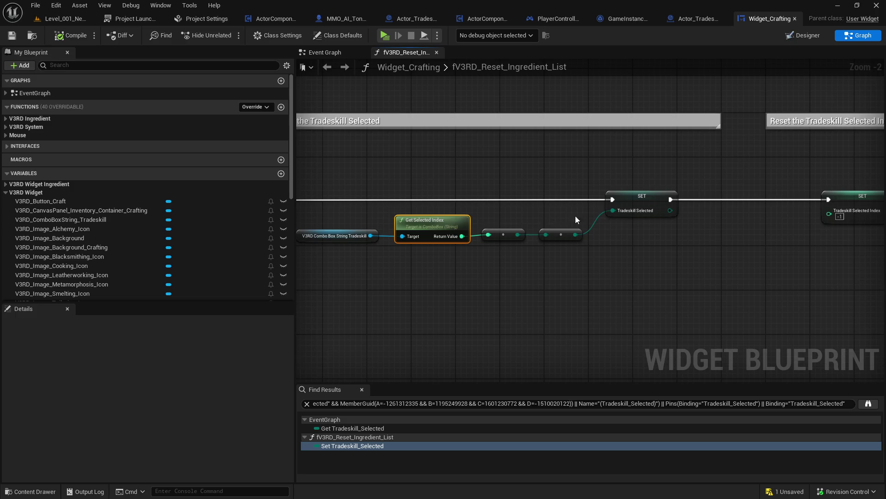
pyautogui.click(763, 238)
pyautogui.moveTo(755, 239); pyautogui.dragTo(559, 233)
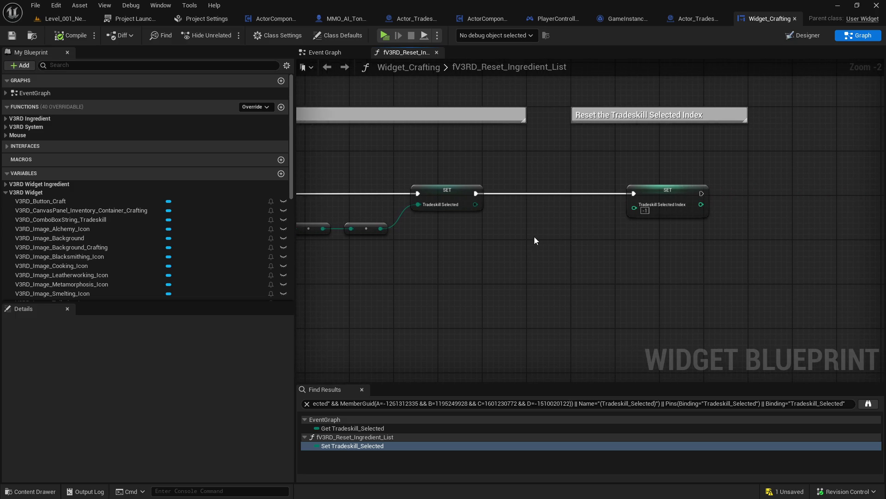
pyautogui.moveTo(505, 236); pyautogui.dragTo(639, 244)
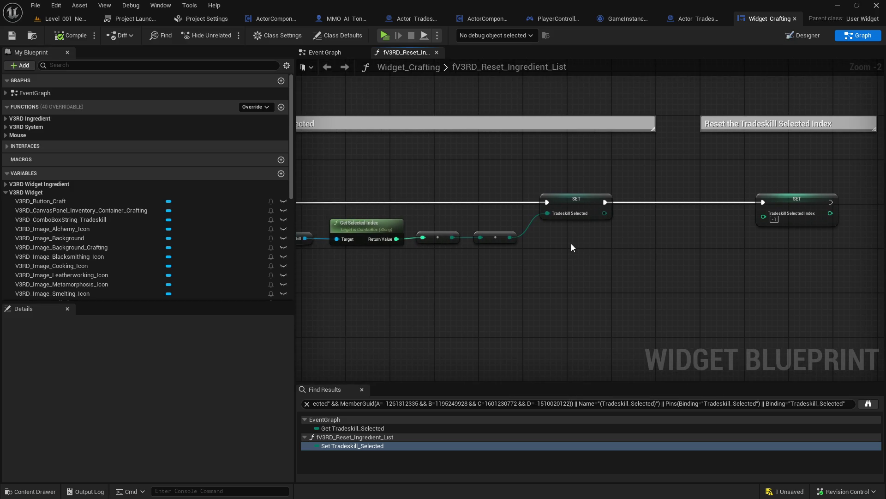
# - Inspect the SET Tradeskill Selected and nearby nodes, then move Leatherworking above Tailoring in Designer
pyautogui.click(579, 198)
pyautogui.moveTo(509, 219); pyautogui.dragTo(702, 203)
pyautogui.moveTo(416, 197); pyautogui.dragTo(628, 197)
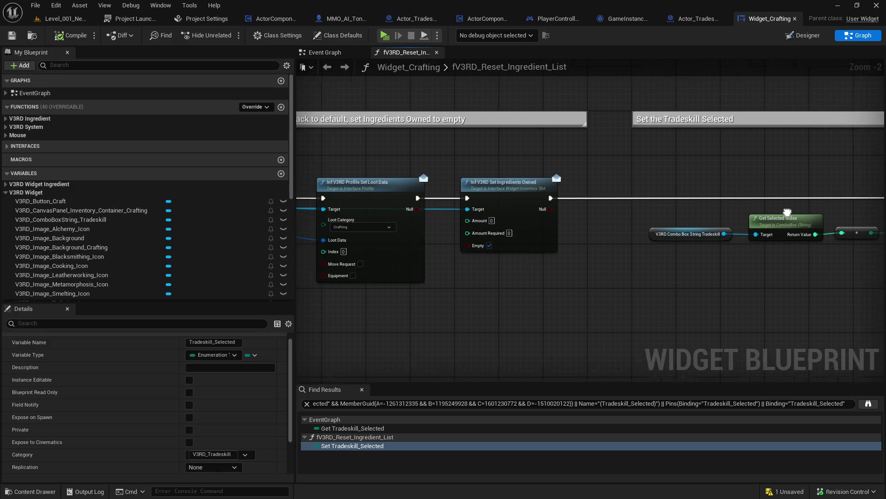
pyautogui.moveTo(434, 184); pyautogui.dragTo(624, 187)
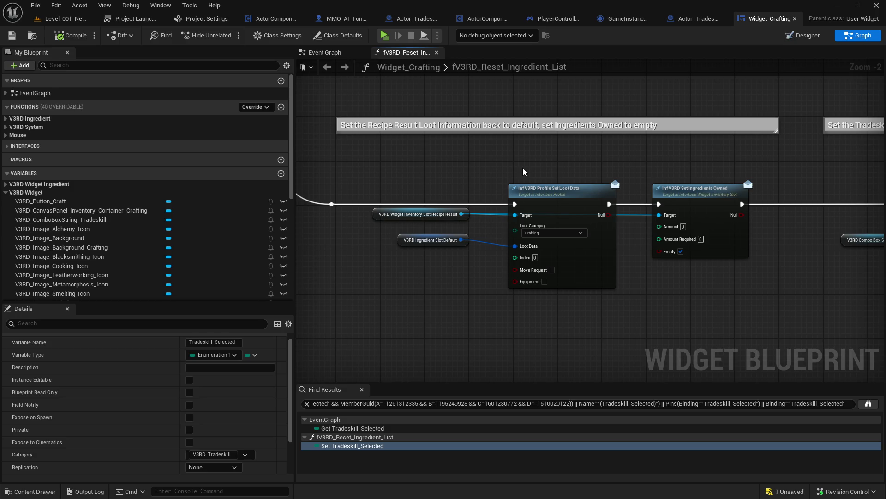
pyautogui.moveTo(747, 158); pyautogui.dragTo(258, 190)
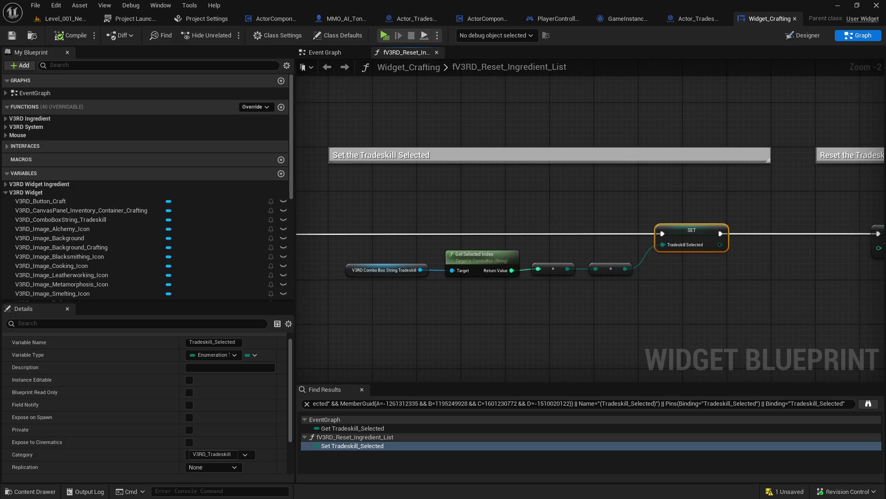
pyautogui.rightClick(298, 187)
pyautogui.click(793, 104)
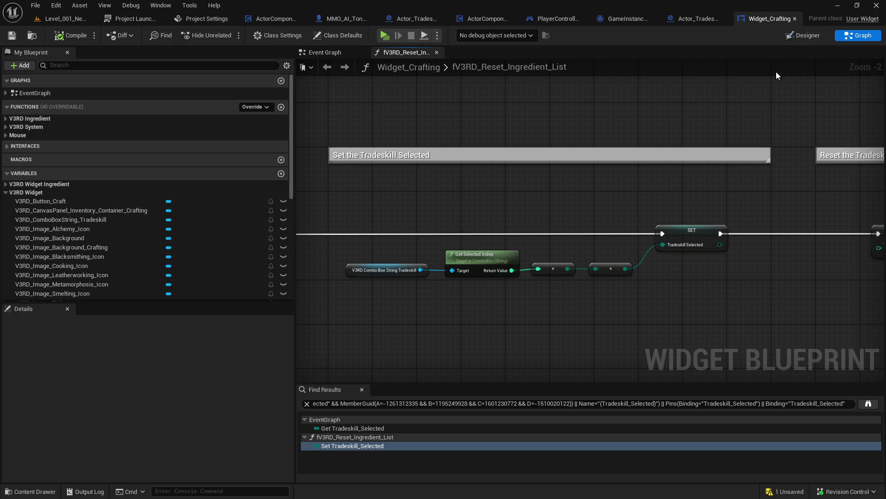
pyautogui.hotkey('shift', 'F12')
pyautogui.moveTo(678, 261)
pyautogui.mouseDown()
pyautogui.moveTo(728, 336)
pyautogui.moveTo(675, 315)
pyautogui.mouseUp()
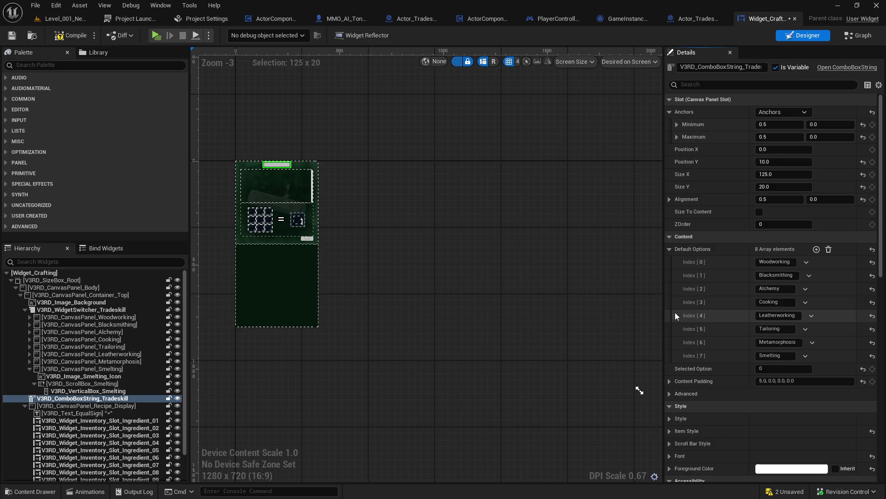
# - Check the Tradeskill Selected enum value order, then compile and save Widget_Crafting
pyautogui.click(859, 36)
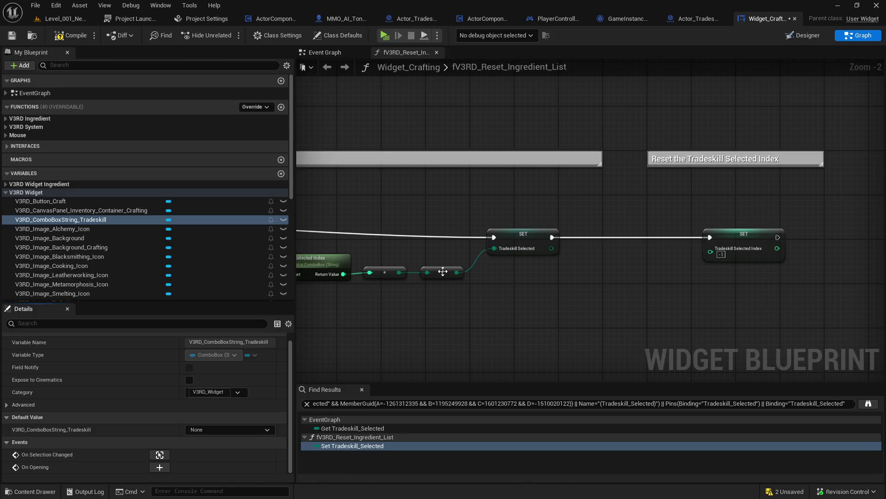
pyautogui.click(507, 237)
pyautogui.scroll(-2, 189, 424)
pyautogui.click(224, 467)
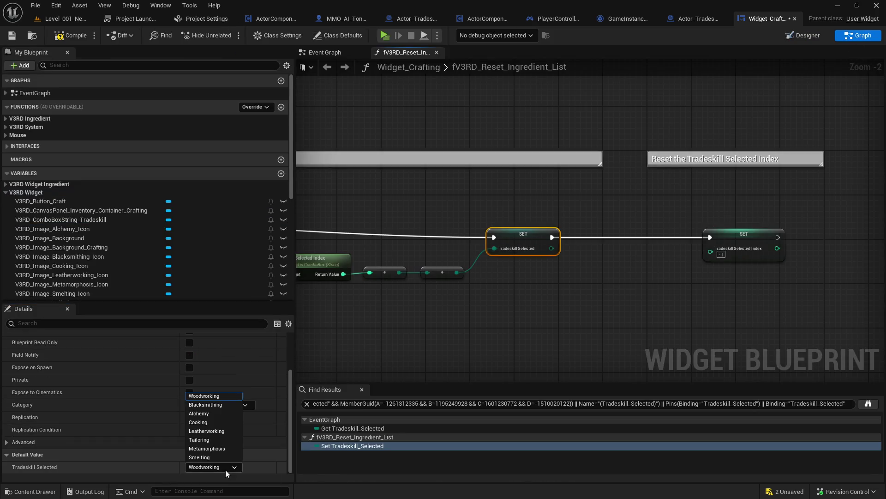
pyautogui.click(225, 458)
pyautogui.click(421, 350)
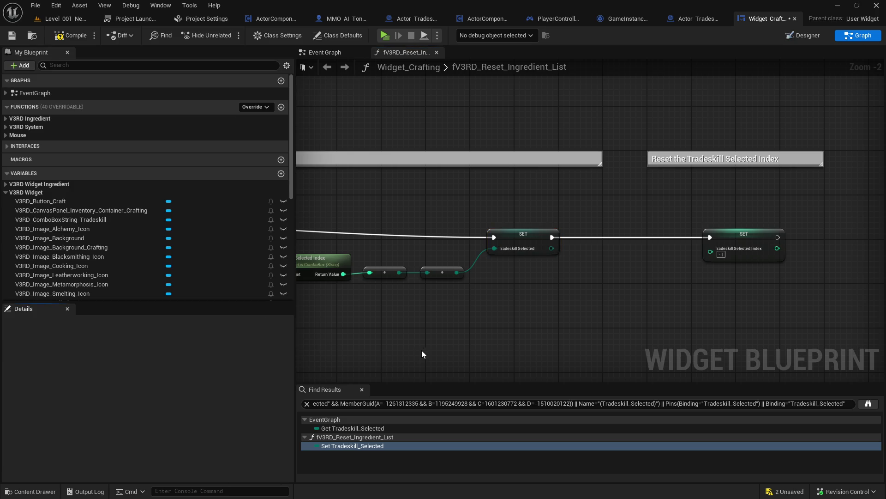
pyautogui.click(12, 36)
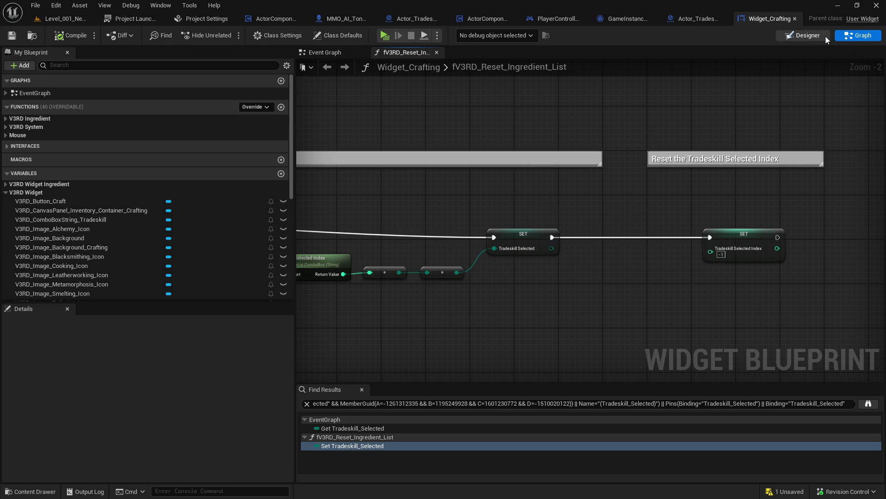
# - Reconnect Switch on Int output 4 to the Leatherworking recipe-book SET node, then compile and save
pyautogui.click(803, 36)
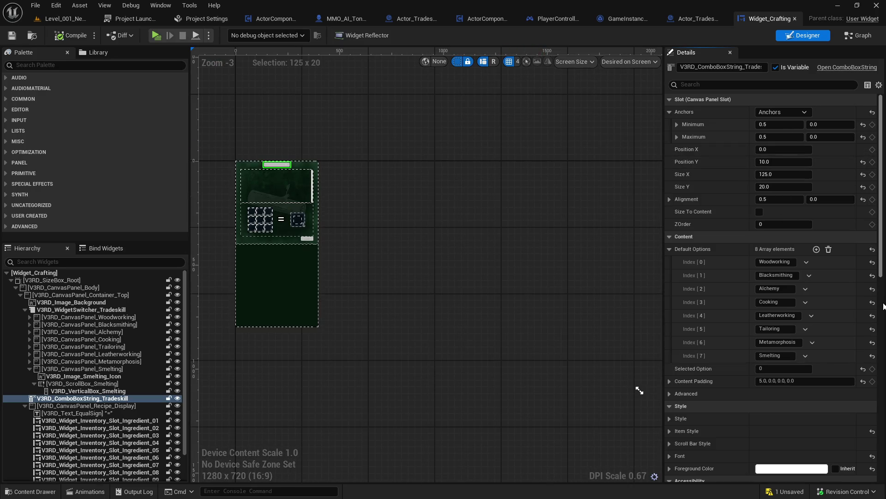
pyautogui.scroll(-10, 804, 424)
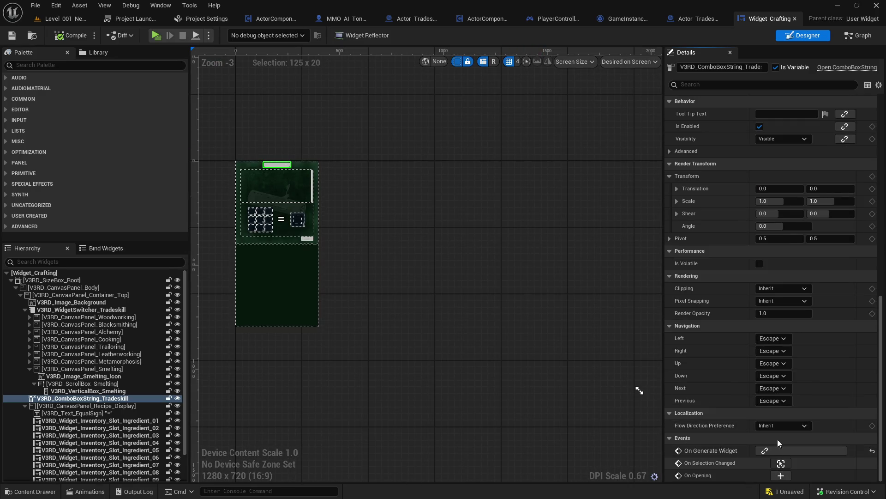
pyautogui.click(781, 463)
pyautogui.moveTo(517, 261)
pyautogui.mouseDown()
pyautogui.moveTo(555, 221)
pyautogui.moveTo(463, 174)
pyautogui.moveTo(581, 203)
pyautogui.moveTo(630, 232)
pyautogui.moveTo(757, 156)
pyautogui.moveTo(323, 259)
pyautogui.mouseUp()
pyautogui.moveTo(812, 258)
pyautogui.mouseDown()
pyautogui.moveTo(479, 194)
pyautogui.moveTo(556, 196)
pyautogui.mouseUp()
pyautogui.rightClick(559, 198)
pyautogui.click(492, 191)
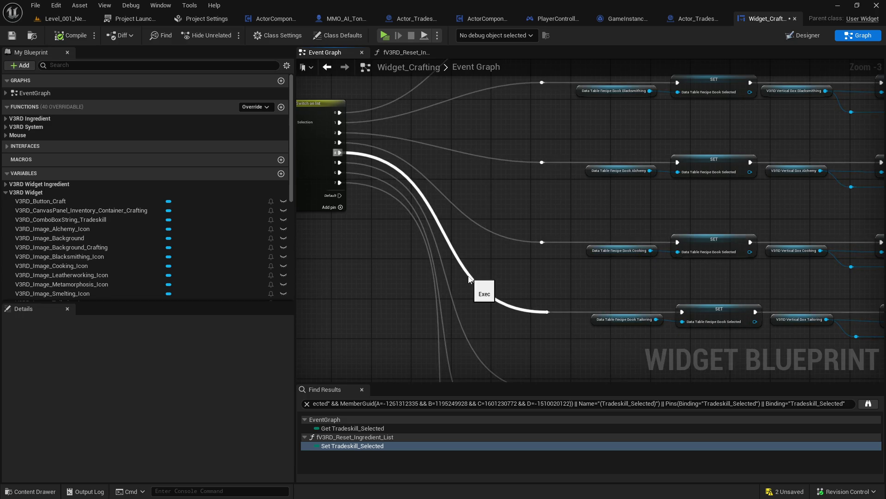
pyautogui.keyDown('alt'); pyautogui.click(338, 152); pyautogui.keyUp('alt')
pyautogui.moveTo(338, 152)
pyautogui.mouseDown()
pyautogui.moveTo(504, 363)
pyautogui.moveTo(547, 300)
pyautogui.moveTo(552, 307)
pyautogui.mouseUp()
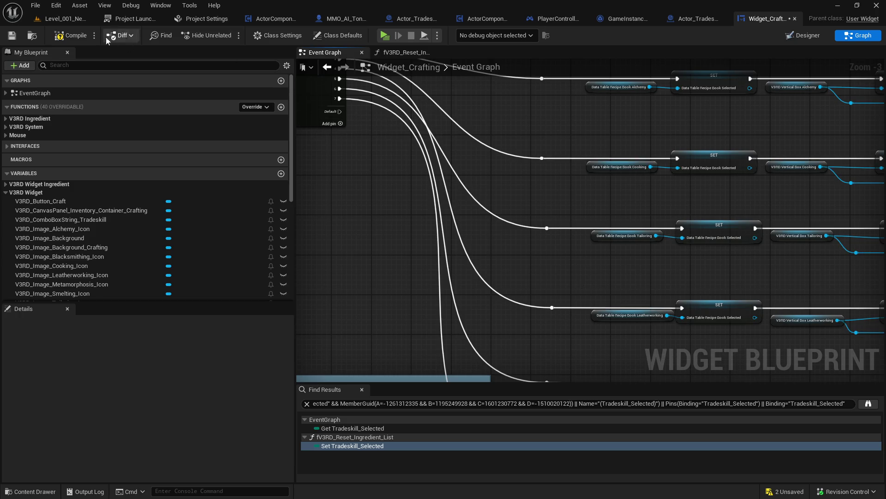
pyautogui.click(12, 39)
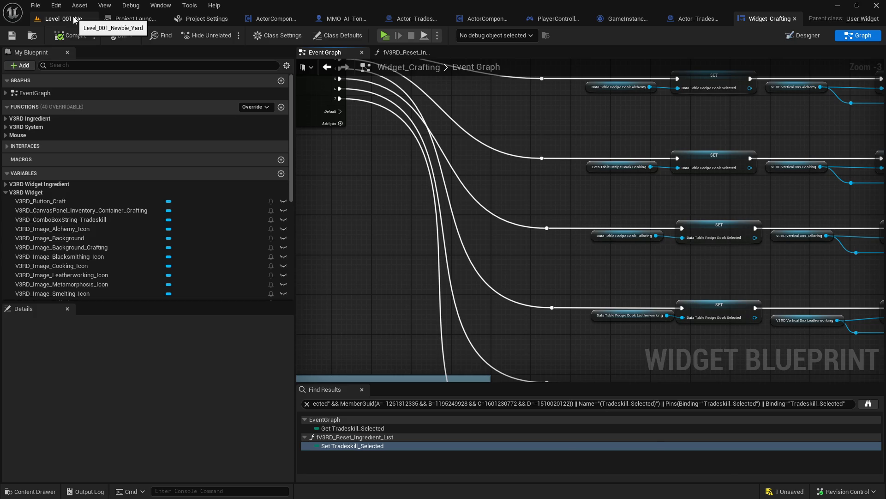
pyautogui.click(74, 19)
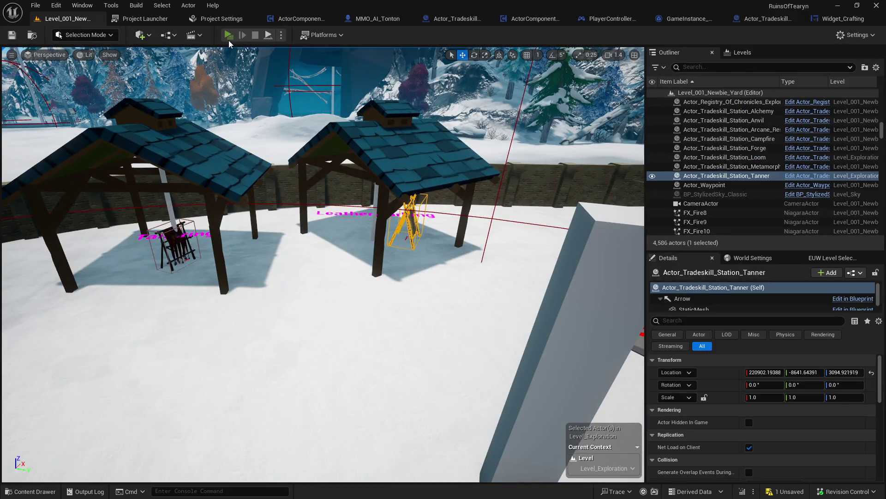
pyautogui.click(228, 37)
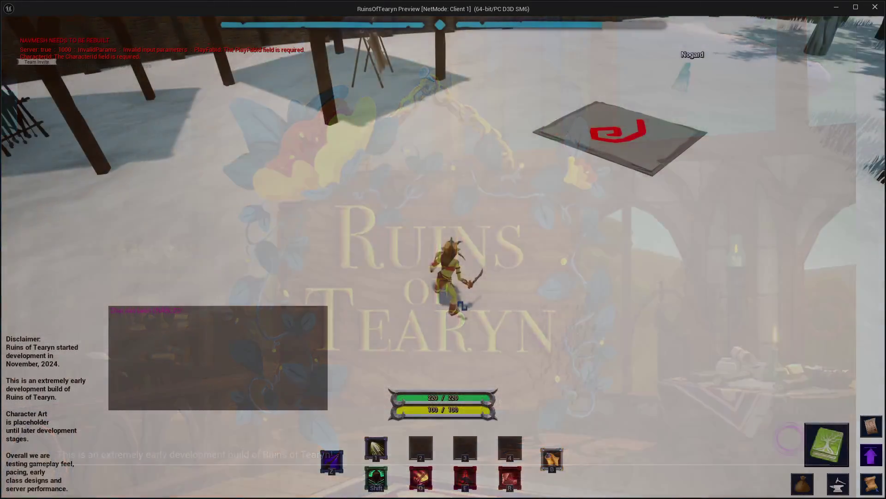
pyautogui.press('i')
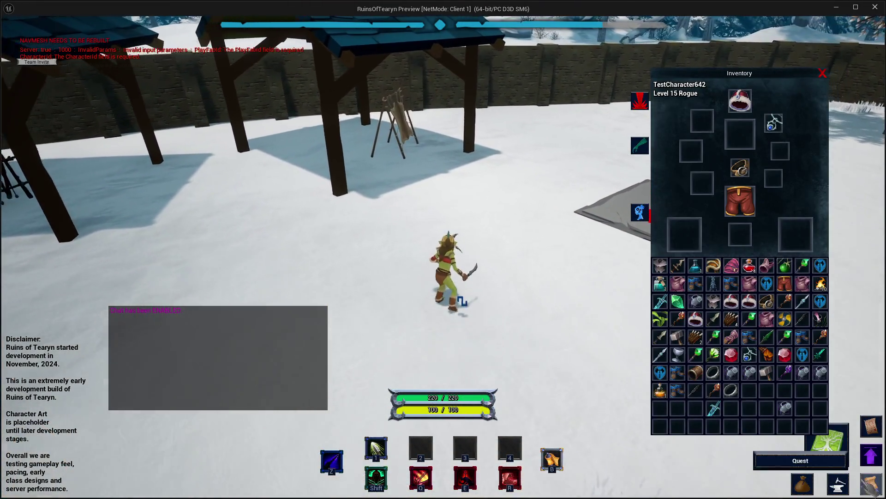
pyautogui.click(826, 440)
pyautogui.click(740, 87)
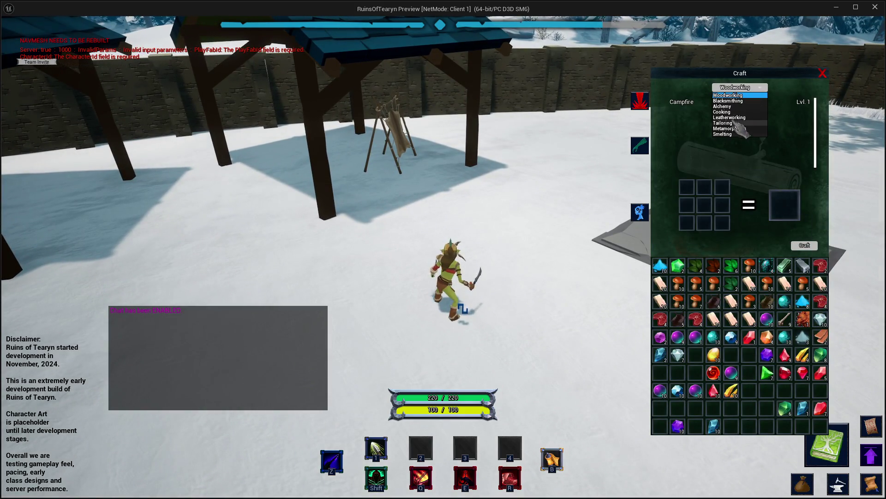
pyautogui.click(735, 117)
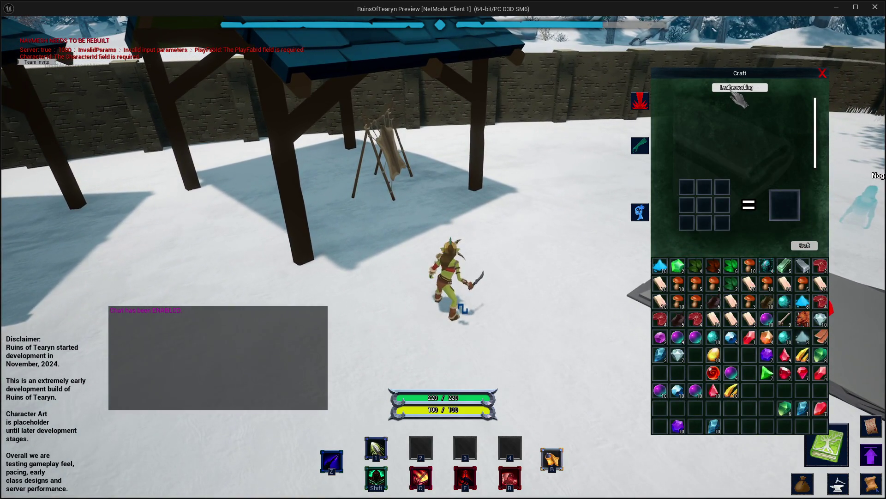
pyautogui.click(735, 89)
pyautogui.click(738, 124)
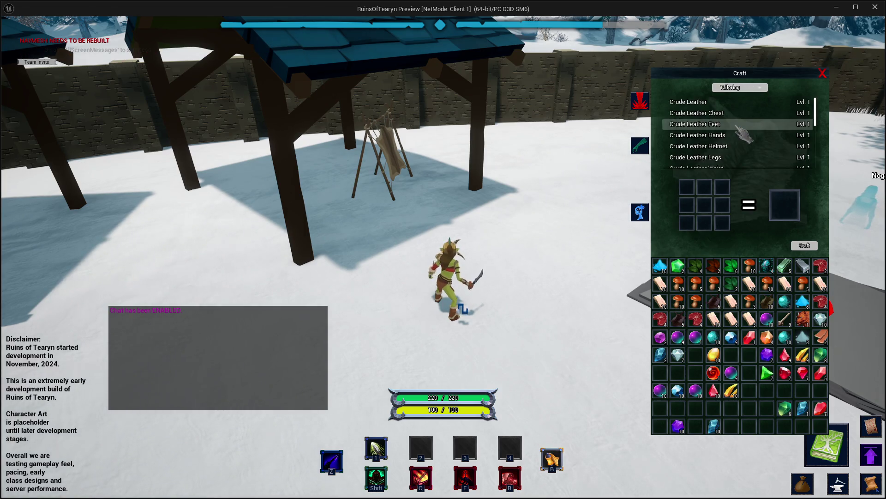
pyautogui.click(875, 7)
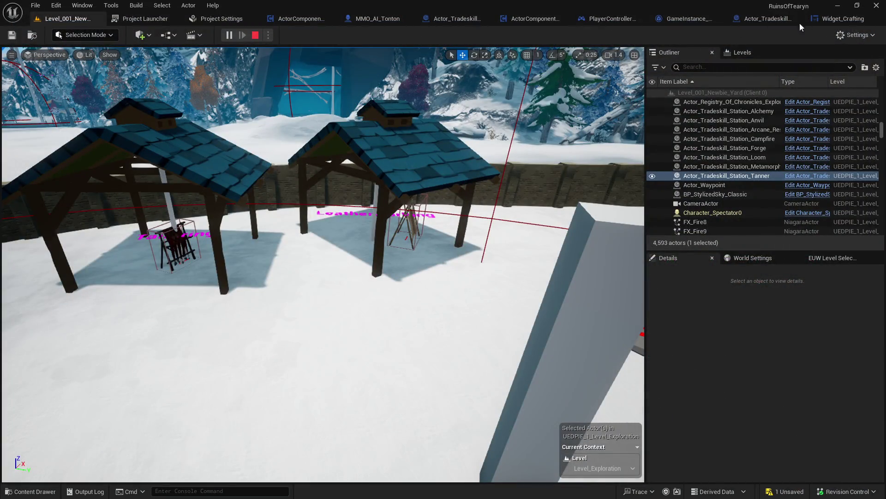
# - Review the Switch on Int node and the combo box's tradeskill options in Designer
pyautogui.click(846, 21)
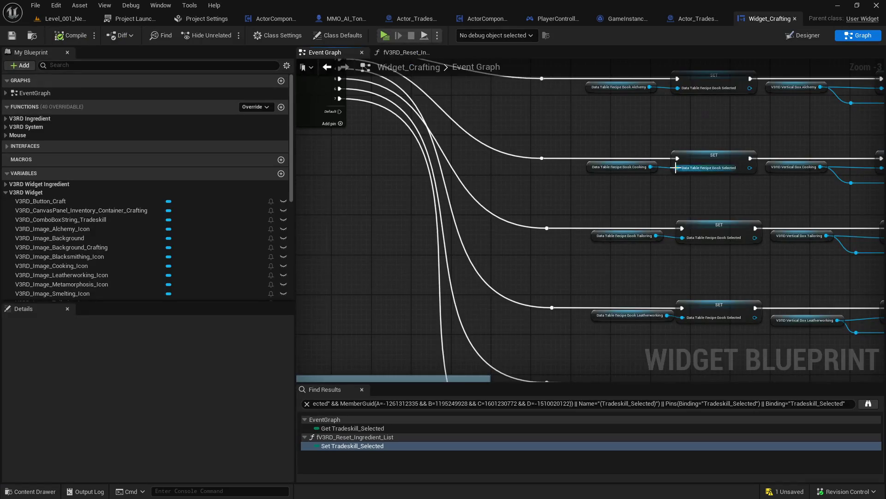
pyautogui.moveTo(575, 260); pyautogui.dragTo(557, 268)
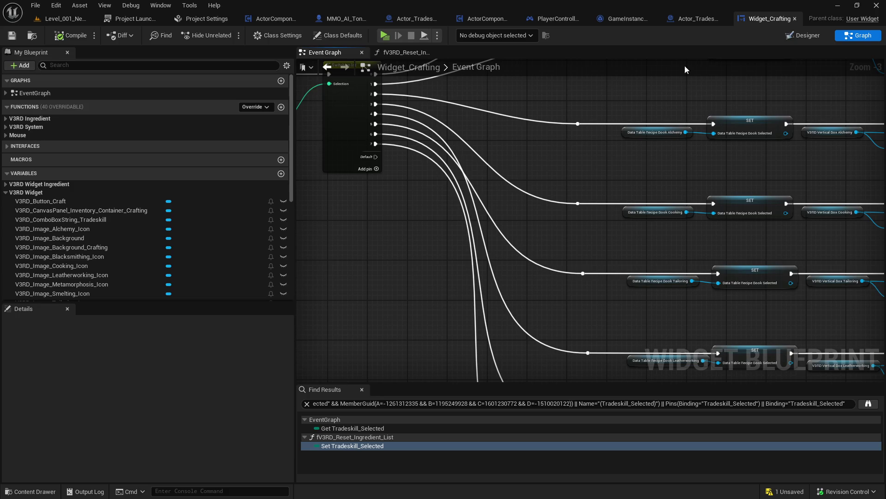
pyautogui.moveTo(496, 192); pyautogui.dragTo(747, 228)
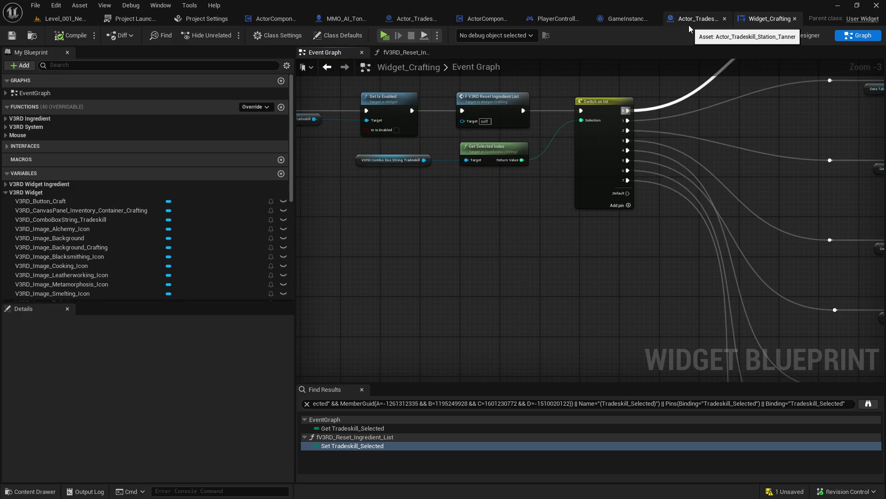
pyautogui.click(821, 36)
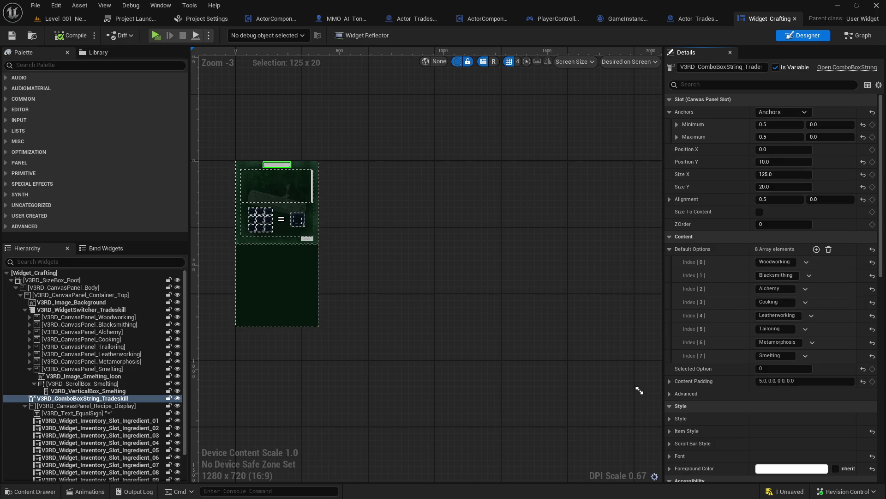
pyautogui.click(854, 36)
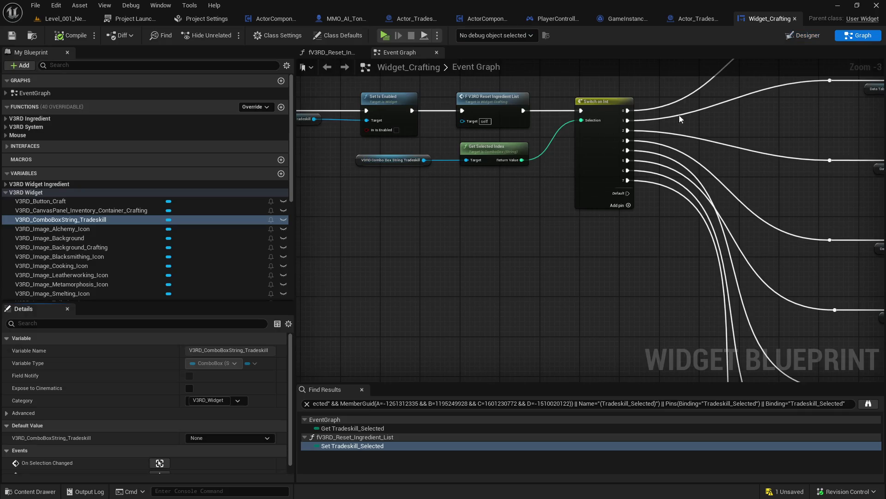
# - Follow the switch output wires to the Tailoring recipe book chain and the Async Load Index SET
pyautogui.moveTo(681, 119); pyautogui.dragTo(459, 121)
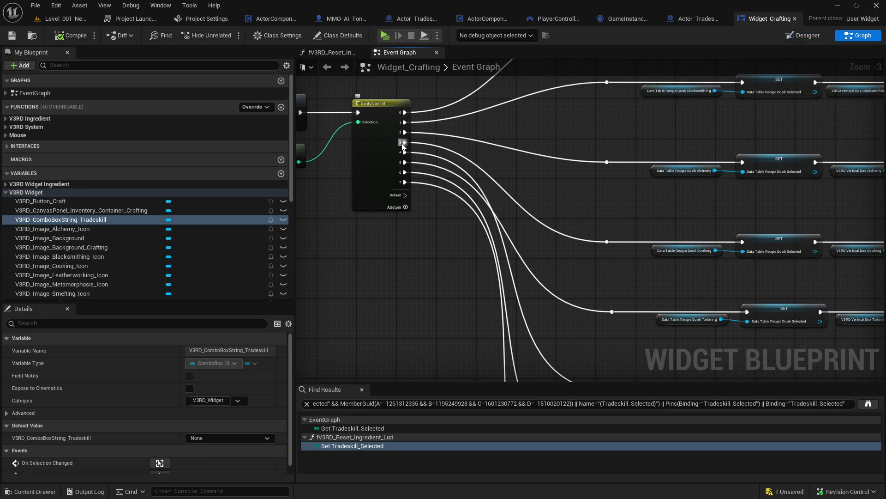
pyautogui.moveTo(421, 155); pyautogui.dragTo(372, 91)
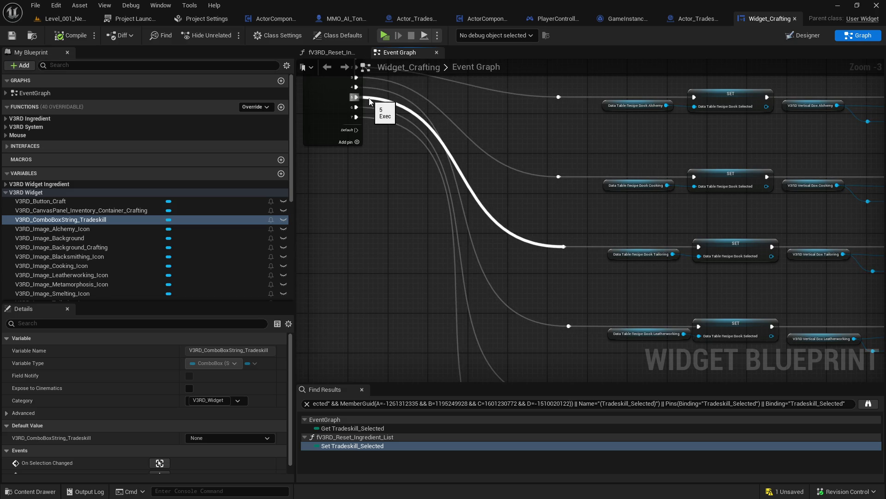
pyautogui.doubleClick(369, 102)
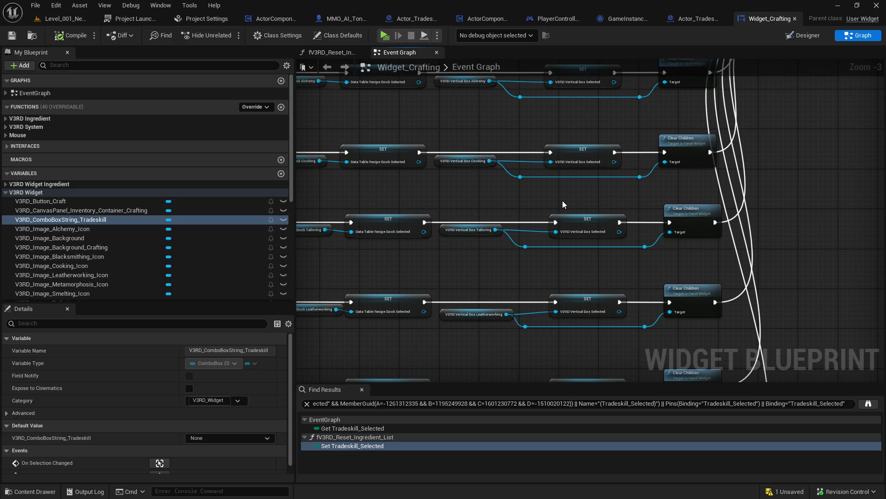
pyautogui.doubleClick(766, 212)
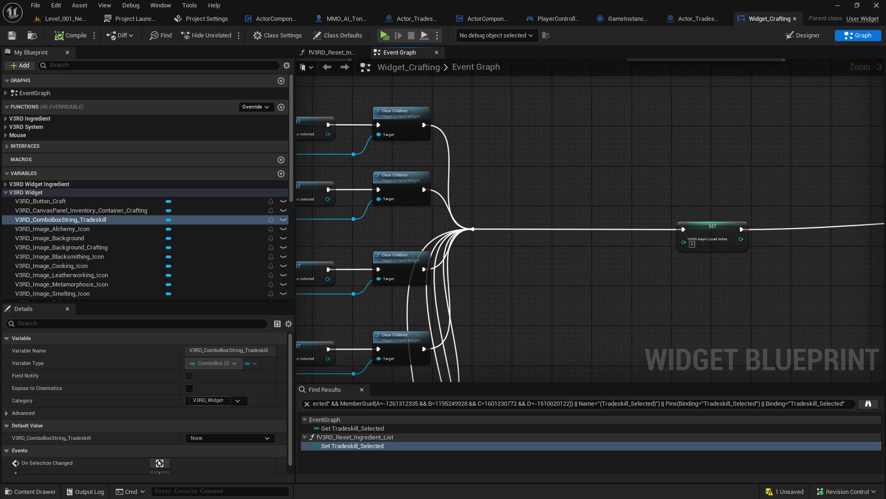
pyautogui.moveTo(851, 286); pyautogui.dragTo(744, 283)
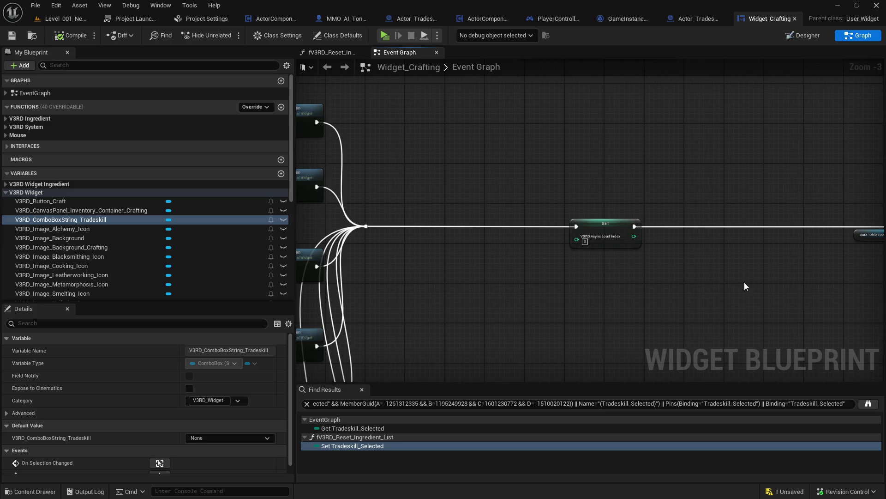
# - Trace the recipe chain through Branch, Async Load Asset, Get Data Table Row, Create Widget and Add Child
pyautogui.moveTo(700, 227)
pyautogui.mouseDown()
pyautogui.moveTo(346, 180)
pyautogui.moveTo(335, 191)
pyautogui.mouseUp()
pyautogui.moveTo(574, 194); pyautogui.dragTo(405, 132)
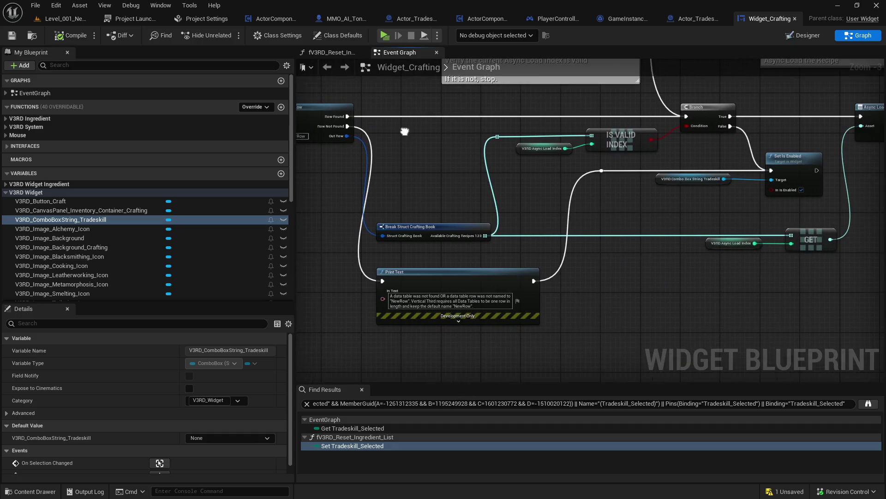
pyautogui.moveTo(493, 169)
pyautogui.mouseDown()
pyautogui.moveTo(189, 210)
pyautogui.moveTo(195, 223)
pyautogui.mouseUp()
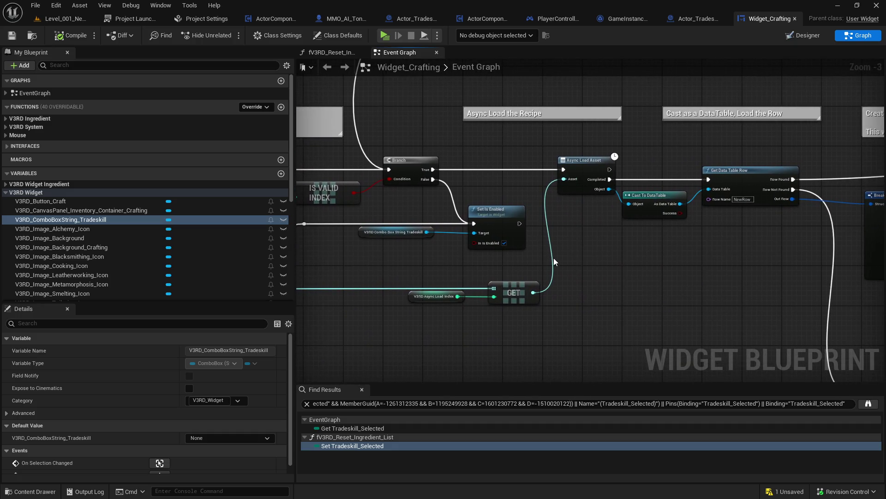
pyautogui.moveTo(547, 126); pyautogui.dragTo(202, 113)
pyautogui.moveTo(496, 126)
pyautogui.mouseDown()
pyautogui.moveTo(192, 108)
pyautogui.moveTo(385, 30)
pyautogui.moveTo(362, 159)
pyautogui.mouseUp()
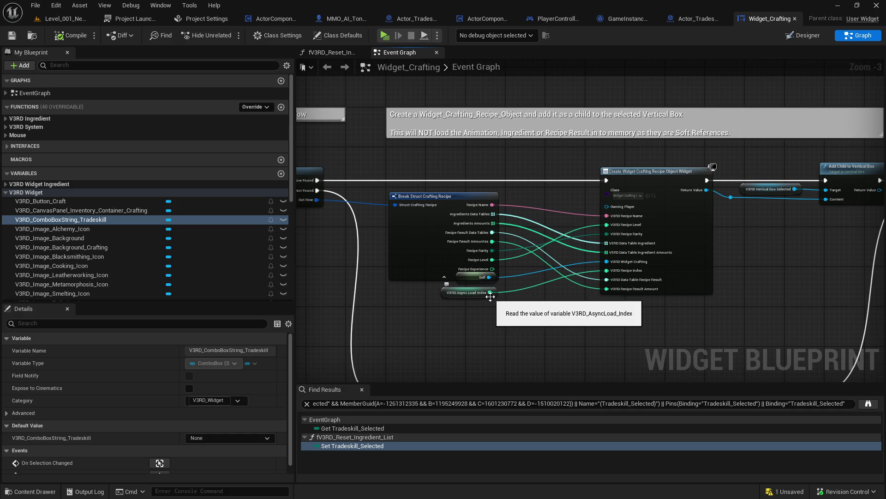
pyautogui.moveTo(776, 249)
pyautogui.mouseDown()
pyautogui.moveTo(484, 243)
pyautogui.moveTo(564, 294)
pyautogui.moveTo(739, 259)
pyautogui.mouseUp()
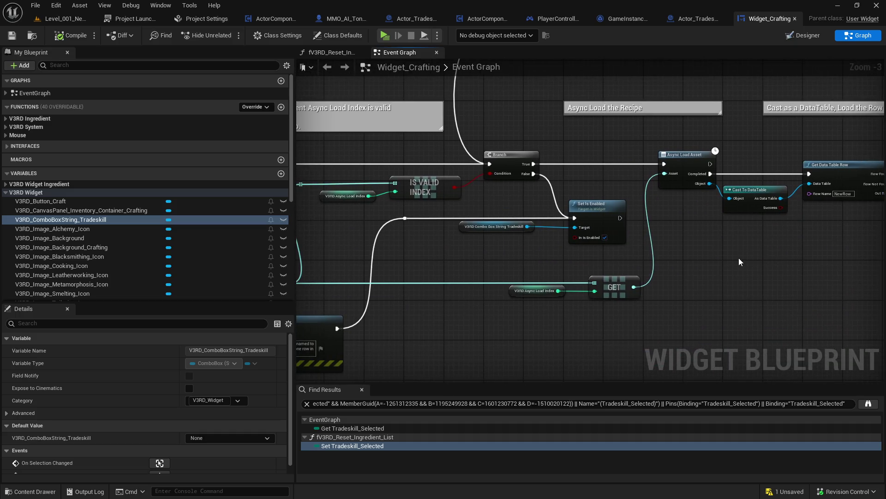
pyautogui.moveTo(668, 253); pyautogui.dragTo(833, 250)
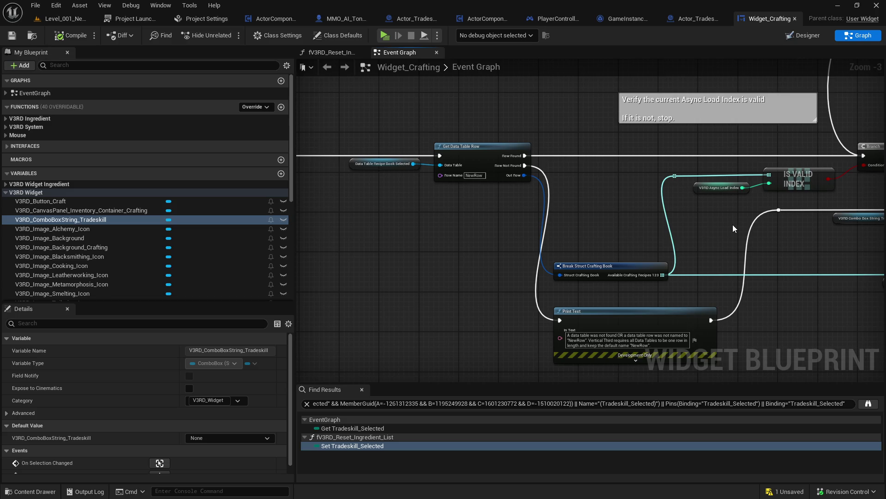
pyautogui.moveTo(732, 224); pyautogui.dragTo(419, 224)
pyautogui.rightClick(420, 224)
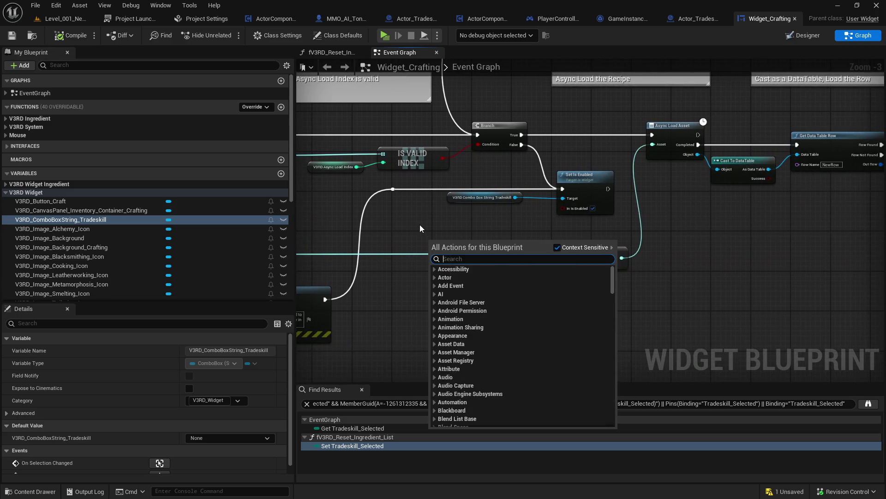
pyautogui.click(420, 224)
pyautogui.moveTo(593, 237); pyautogui.dragTo(574, 314)
pyautogui.moveTo(691, 327)
pyautogui.mouseDown()
pyautogui.moveTo(721, 303)
pyautogui.moveTo(705, 270)
pyautogui.mouseUp()
pyautogui.moveTo(589, 255); pyautogui.dragTo(517, 250)
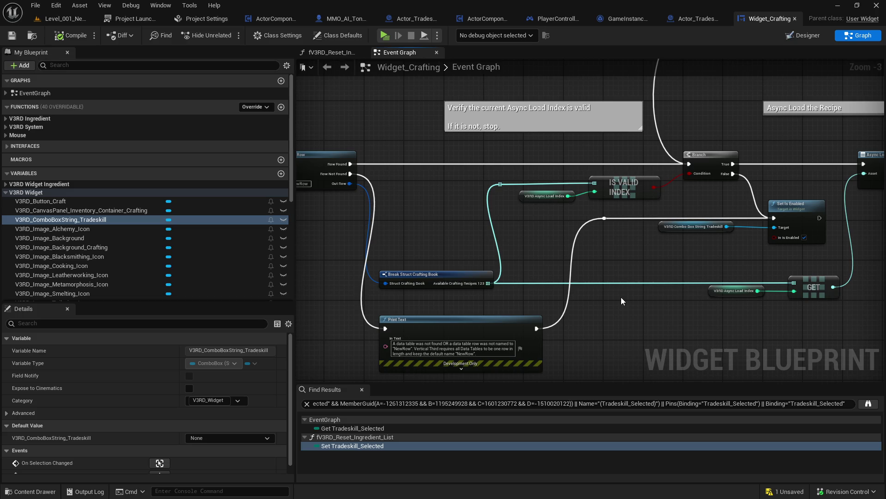
pyautogui.moveTo(718, 204)
pyautogui.mouseDown()
pyautogui.moveTo(601, 229)
pyautogui.moveTo(643, 301)
pyautogui.moveTo(686, 287)
pyautogui.mouseUp()
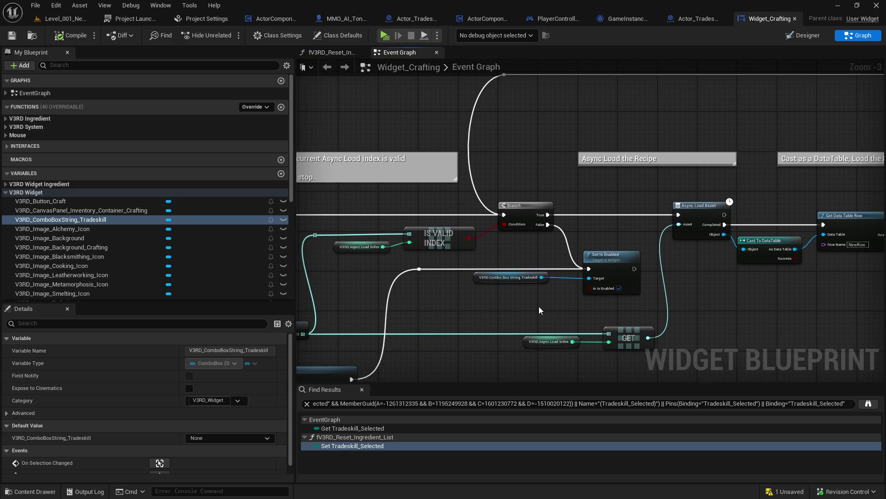
pyautogui.click(526, 277)
pyautogui.scroll(-1, 206, 415)
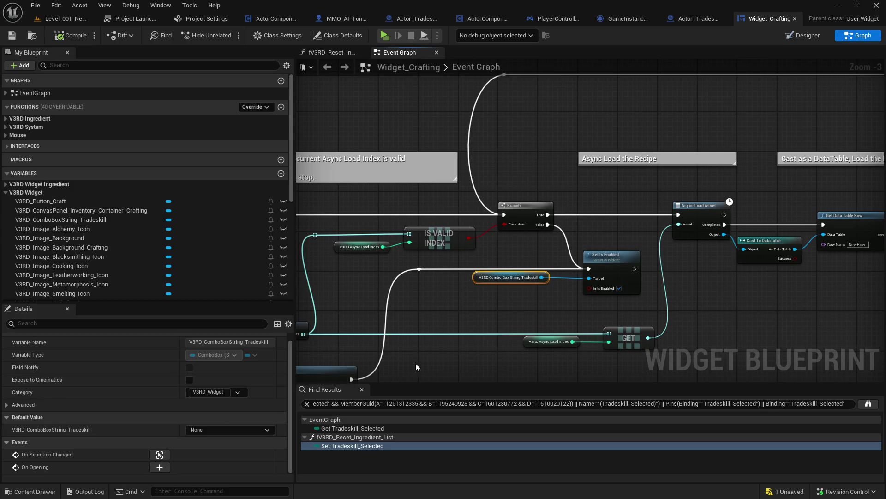
pyautogui.moveTo(472, 348); pyautogui.dragTo(680, 298)
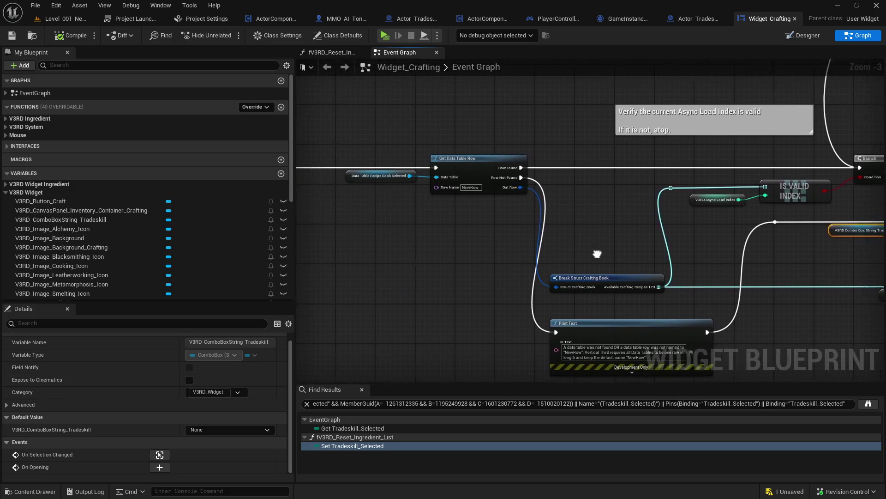